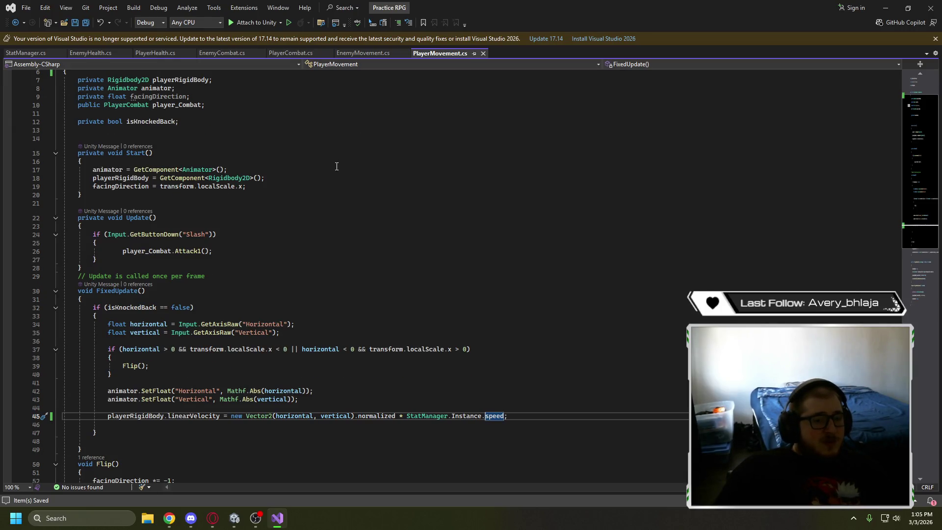
# Switch from Visual Studio to the browser showing the Stats System Part I tutorial
pyautogui.hotkey('alt', 'Tab')
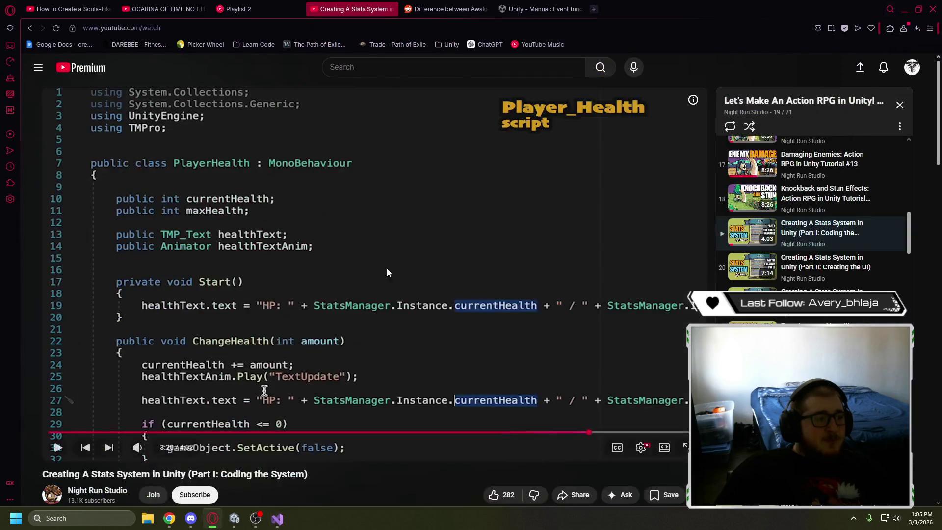
# Start the playlist's Part II: Creating the UI video and pause it at 0:22
pyautogui.click(640, 332)
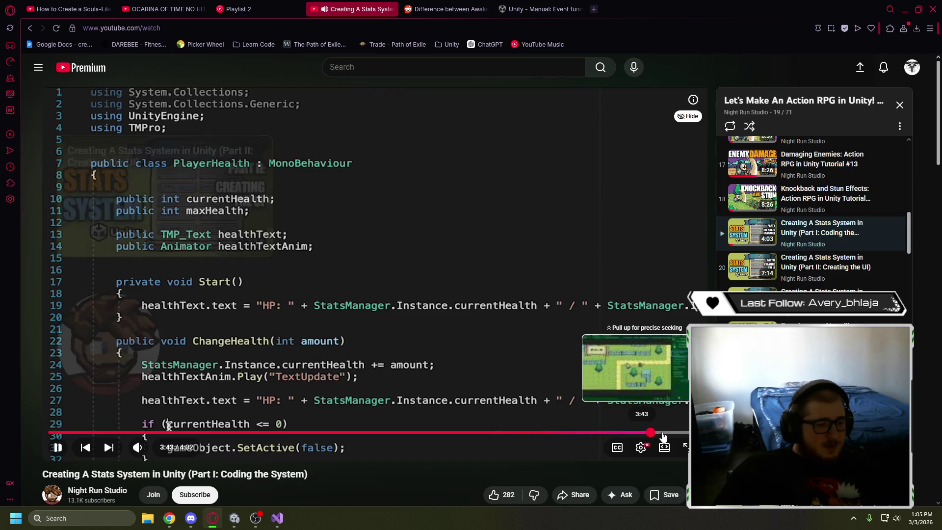
pyautogui.click(685, 432)
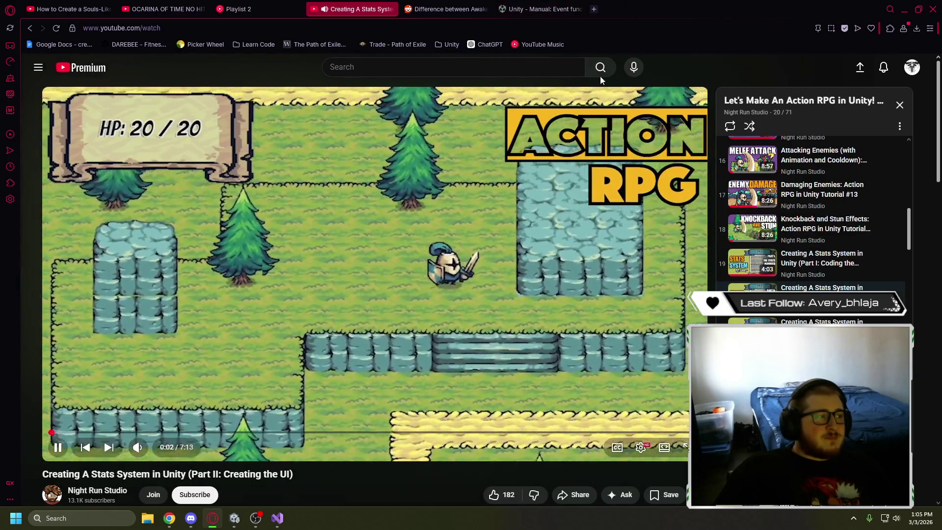
pyautogui.click(191, 101)
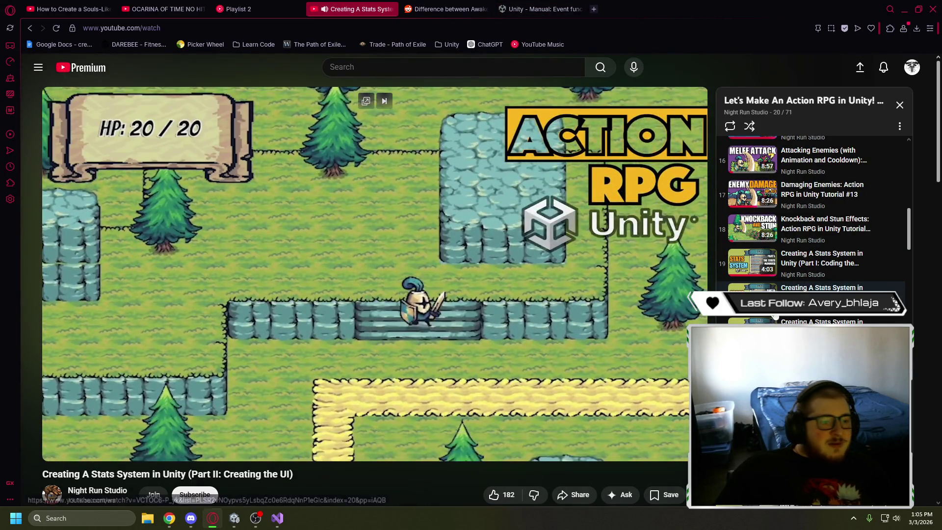
pyautogui.click(814, 269)
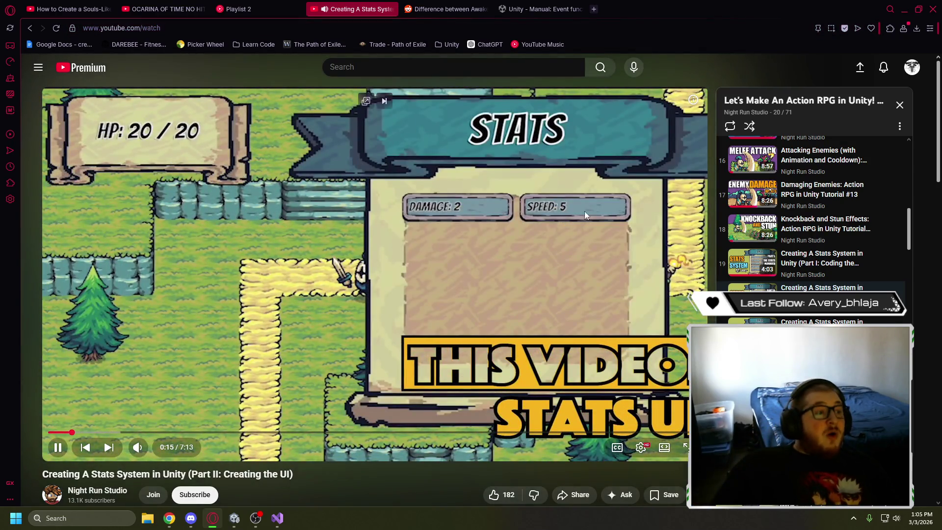
pyautogui.press('Left')
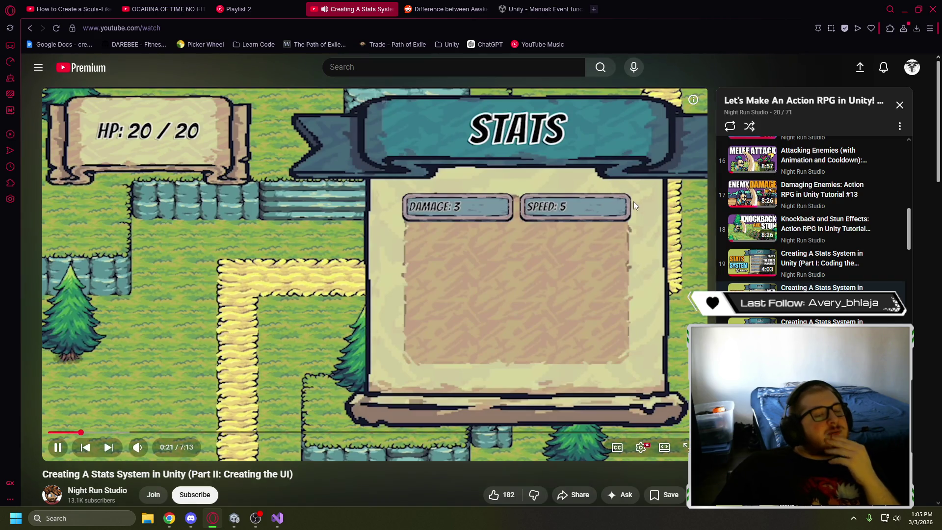
pyautogui.click(634, 201)
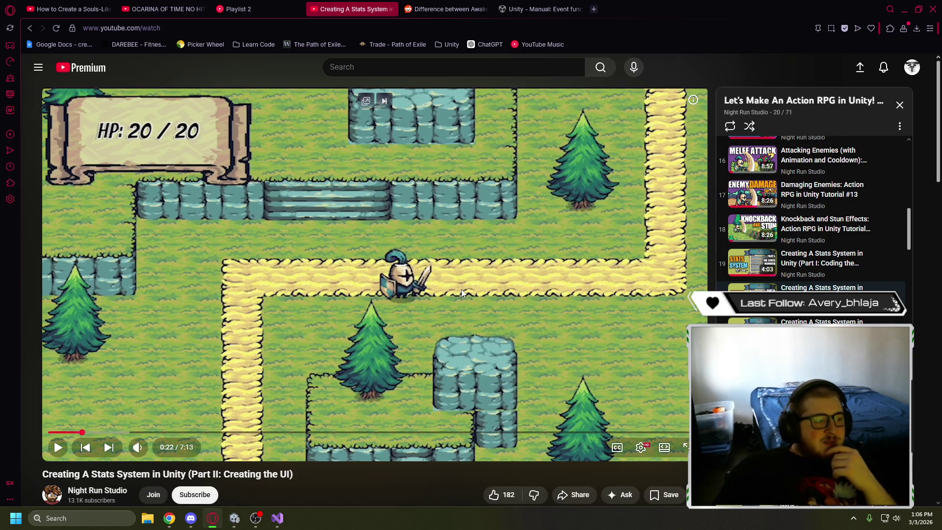
# Play the tutorial to 1:05, where Banner_Vertical becomes the StatsPanel image, then return to Unity
pyautogui.click(466, 237)
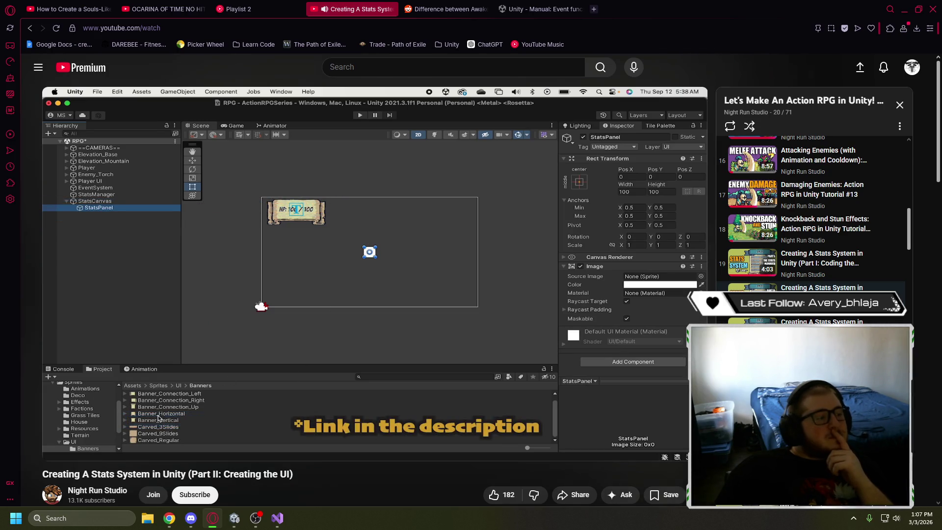
pyautogui.moveTo(484, 205)
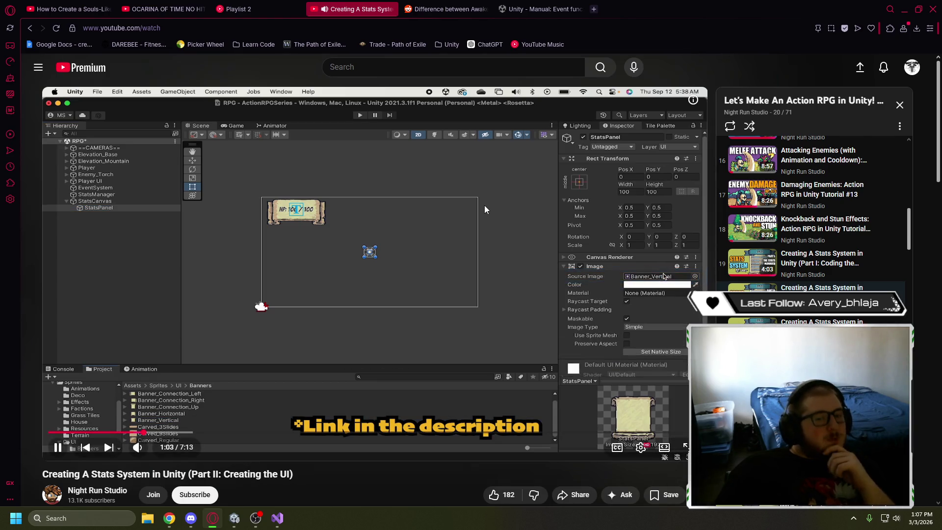
pyautogui.click(455, 226)
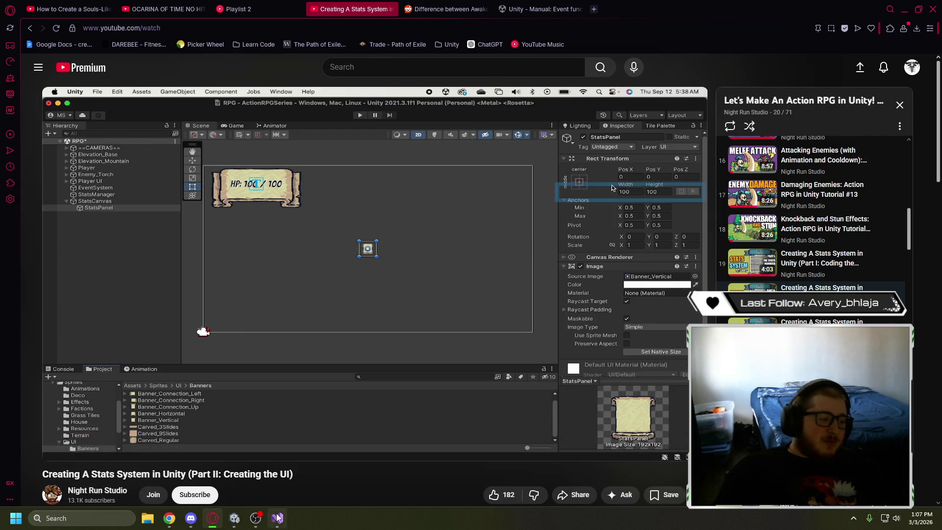
pyautogui.moveTo(233, 520)
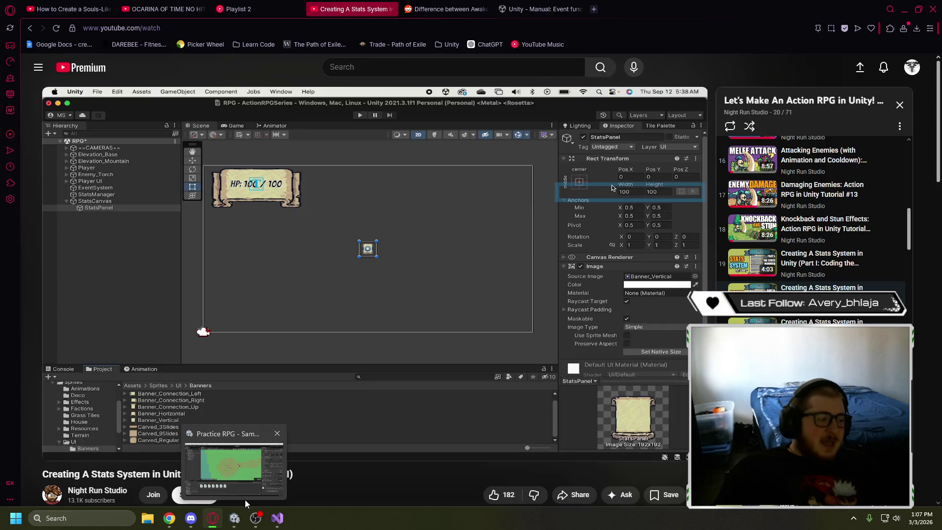
pyautogui.click(232, 471)
# Show the Game view and clear the console error
pyautogui.click(204, 44)
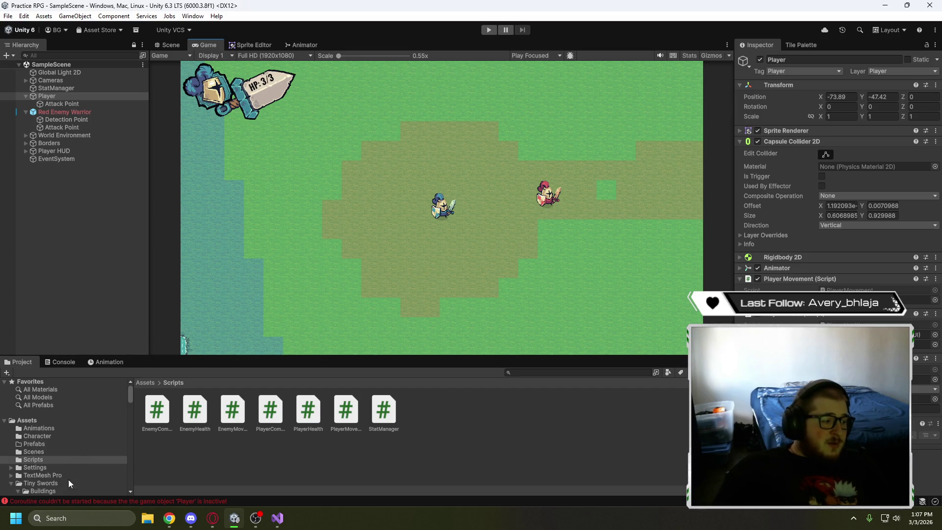
pyautogui.click(54, 369)
pyautogui.click(13, 372)
# Browse the Project window to Tiny Swords > Units > Humans > Blue Units
pyautogui.click(21, 363)
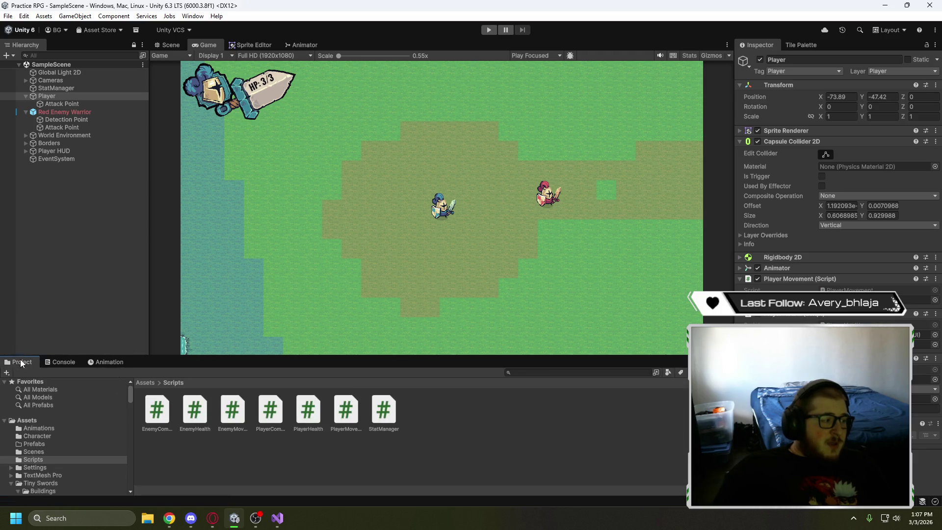
pyautogui.click(43, 428)
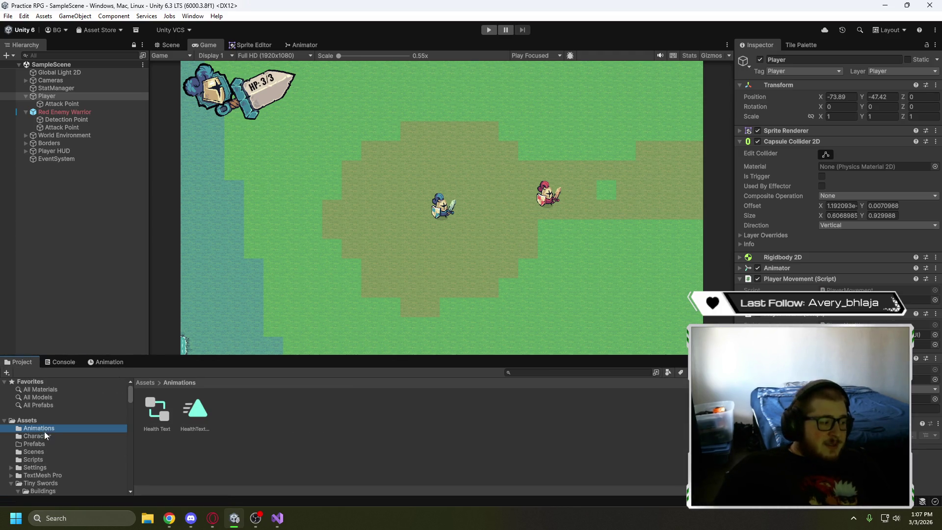
pyautogui.click(41, 481)
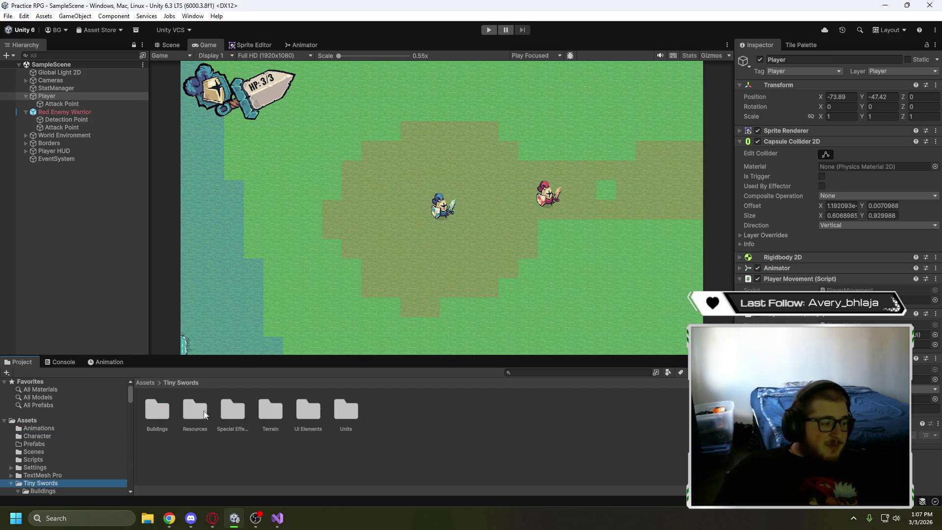
pyautogui.doubleClick(342, 409)
pyautogui.doubleClick(191, 415)
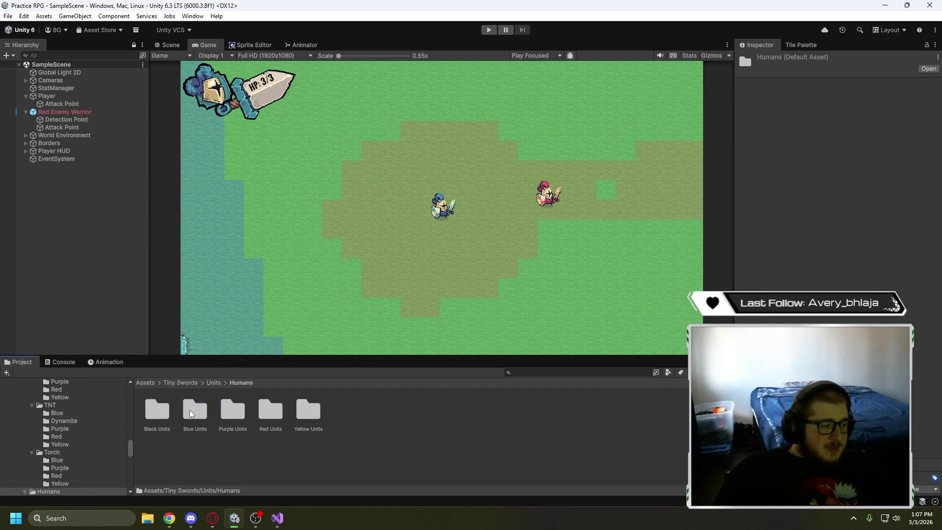
pyautogui.doubleClick(195, 411)
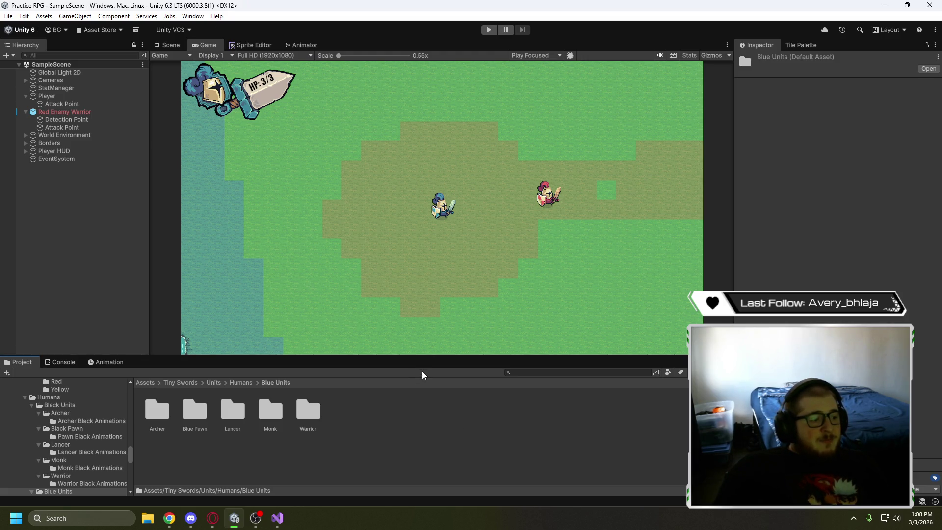
# Look at the Hierarchy's create menu, then switch back to the tutorial video
pyautogui.rightClick(61, 202)
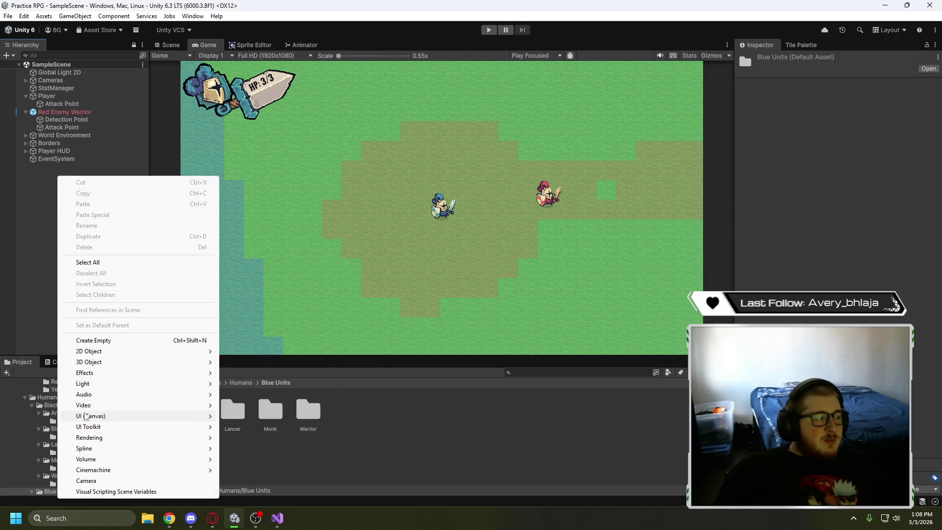
pyautogui.moveTo(86, 416)
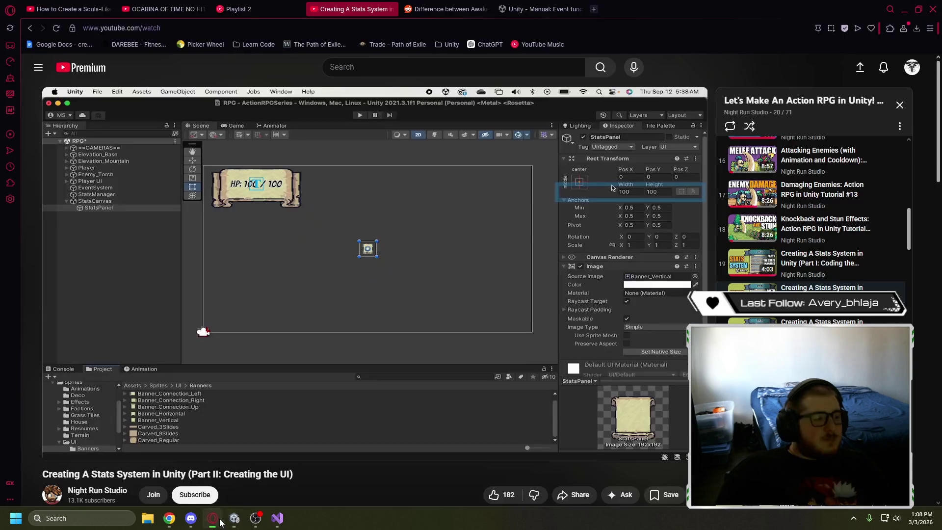
pyautogui.hotkey('alt', 'Tab')
# Rewind the tutorial to the UI Canvas creation at 0:29, then return to Unity
pyautogui.press('Left')
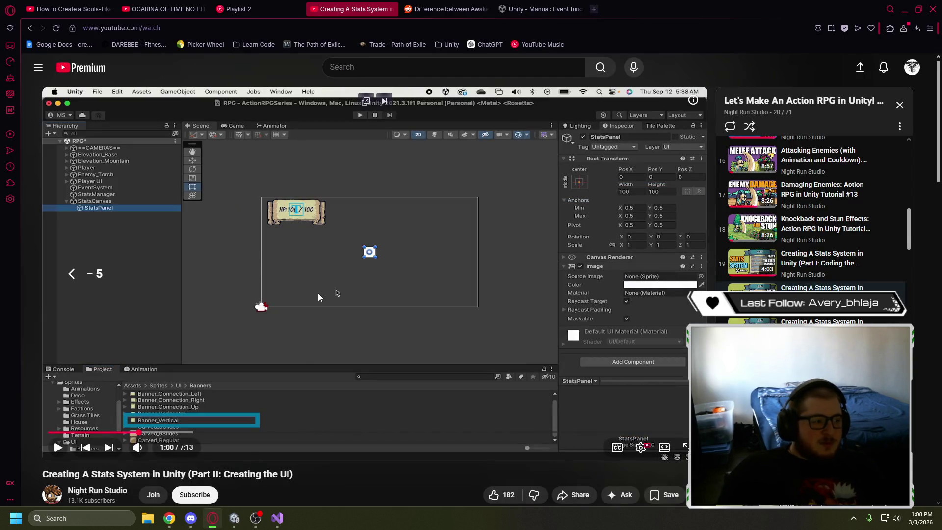
pyautogui.press('Left')
pyautogui.press('Left')
pyautogui.press('Left')
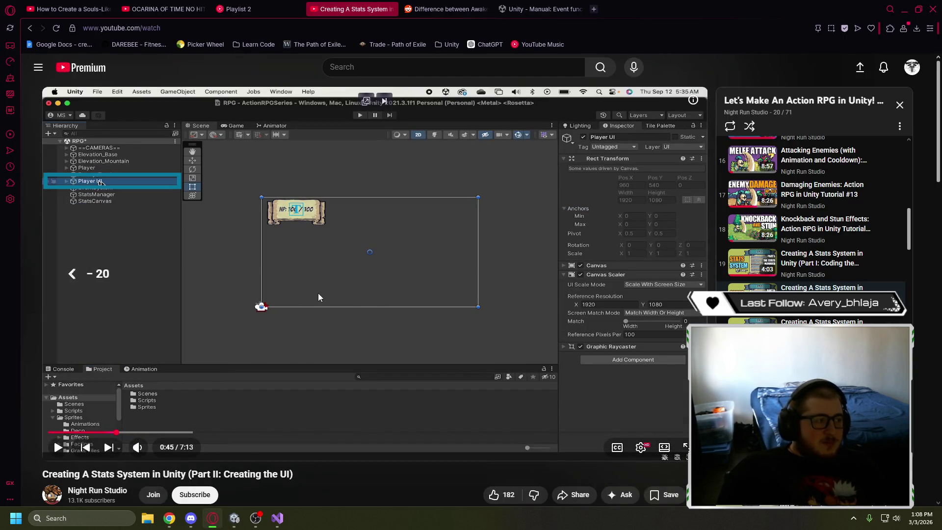
pyautogui.press('space')
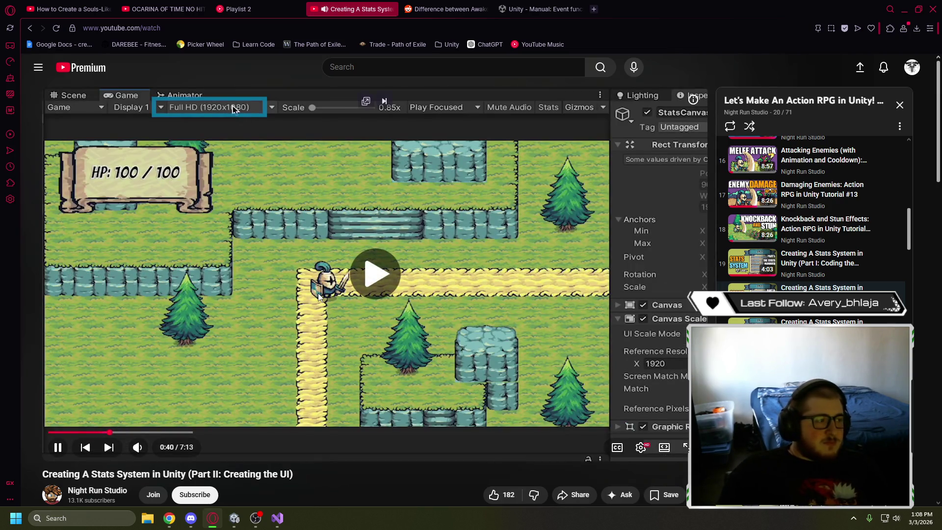
pyautogui.press('Left')
pyautogui.press('Left')
pyautogui.press('Left')
pyautogui.press('Left')
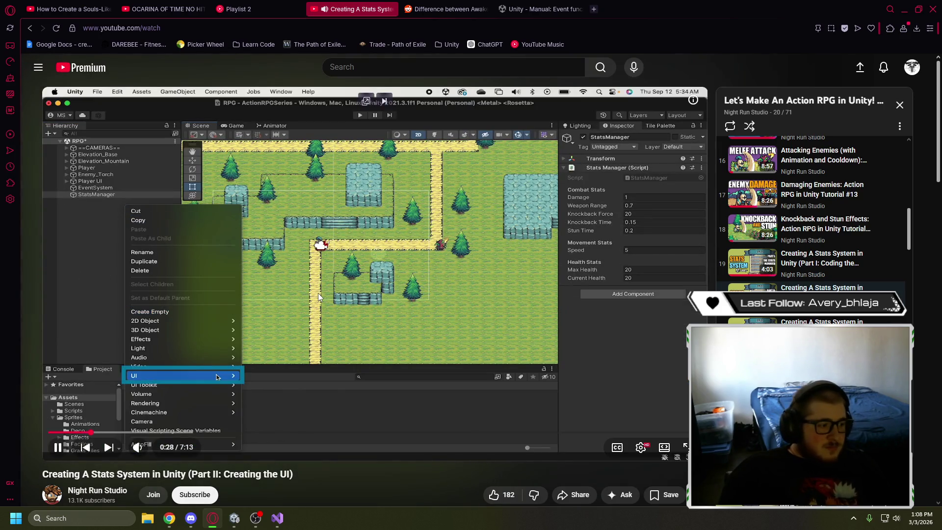
pyautogui.press('space')
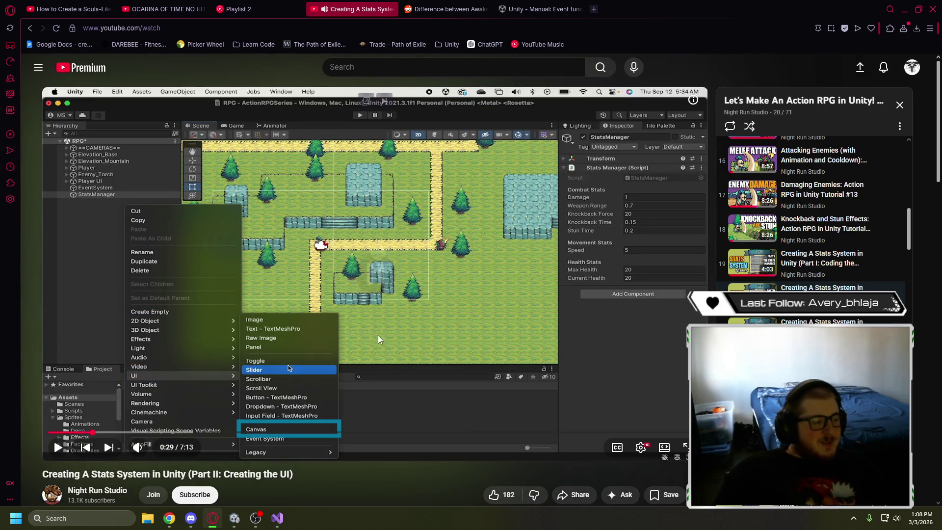
pyautogui.click(239, 521)
pyautogui.rightClick(49, 186)
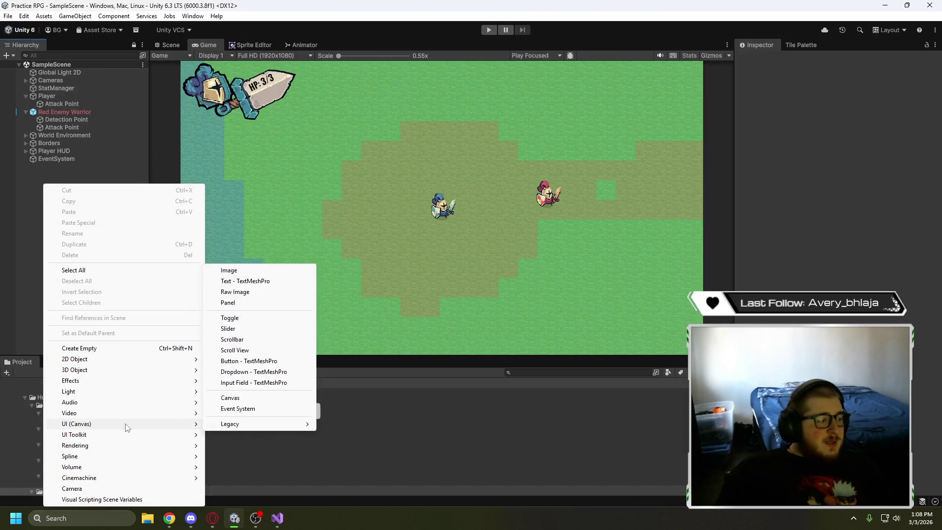
# Add a Canvas to the scene and set it to Scale With Screen Size
pyautogui.click(248, 408)
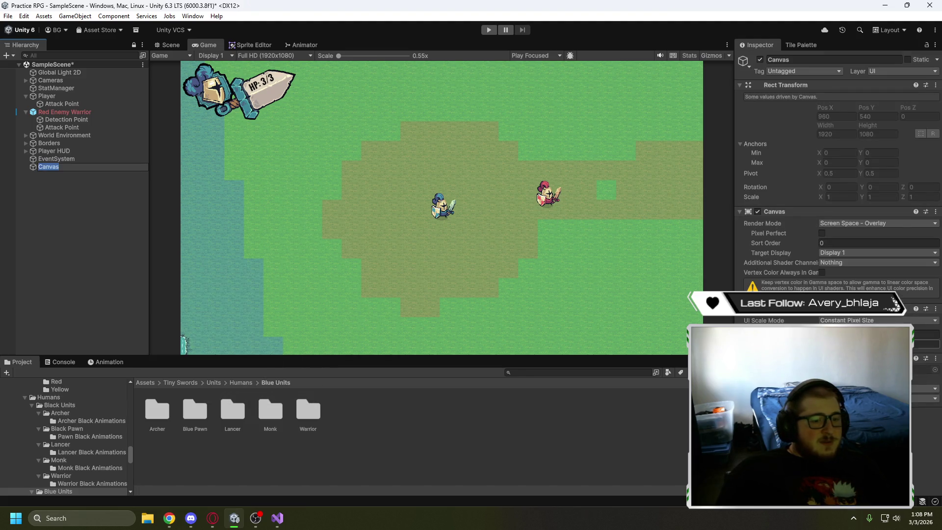
pyautogui.click(926, 343)
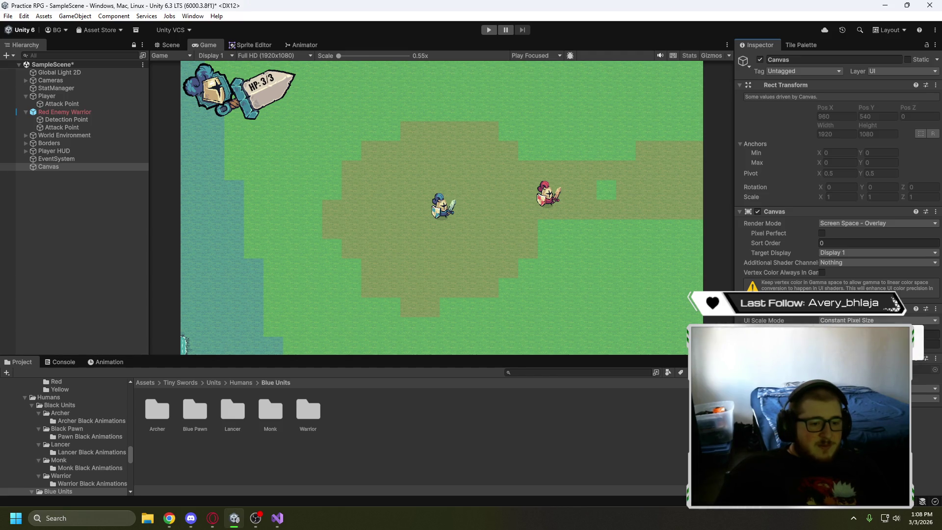
pyautogui.click(853, 338)
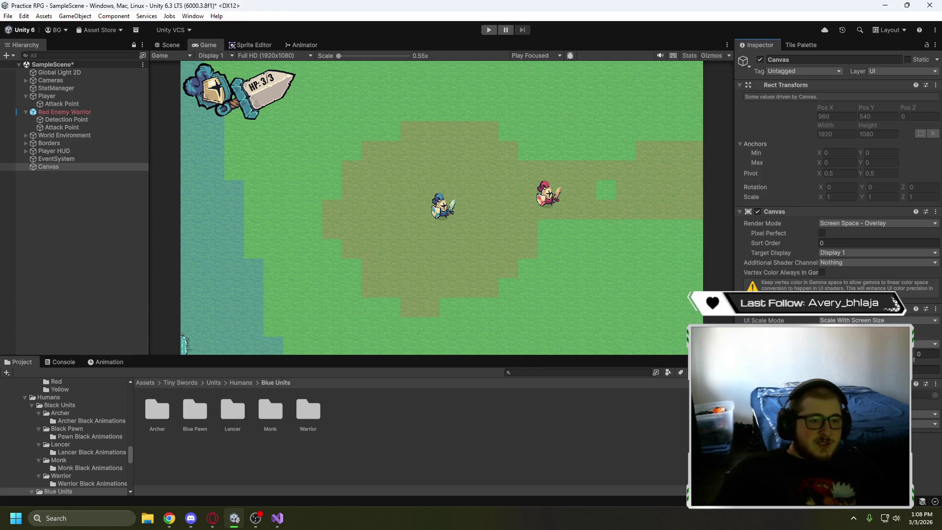
# Frame Player HUD in the Scene view and look over the Canvas and Player HUD children
pyautogui.click(172, 45)
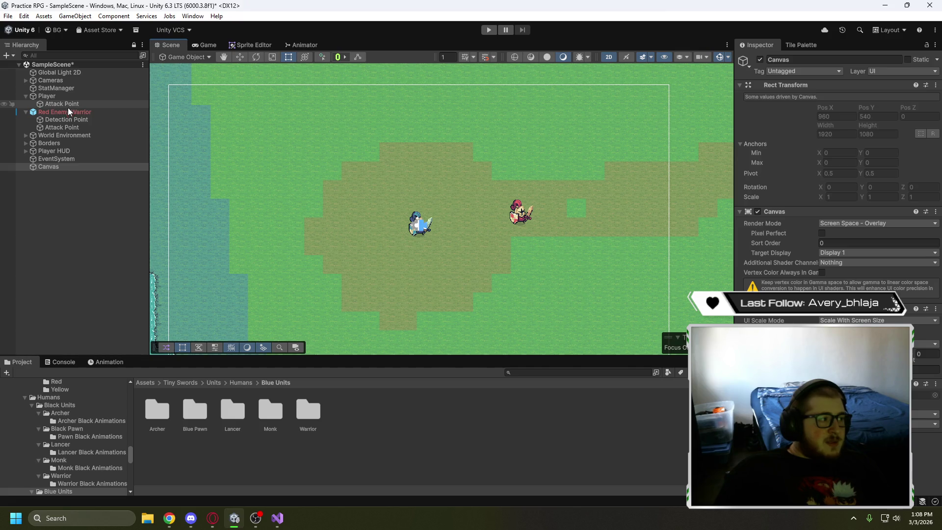
pyautogui.doubleClick(59, 149)
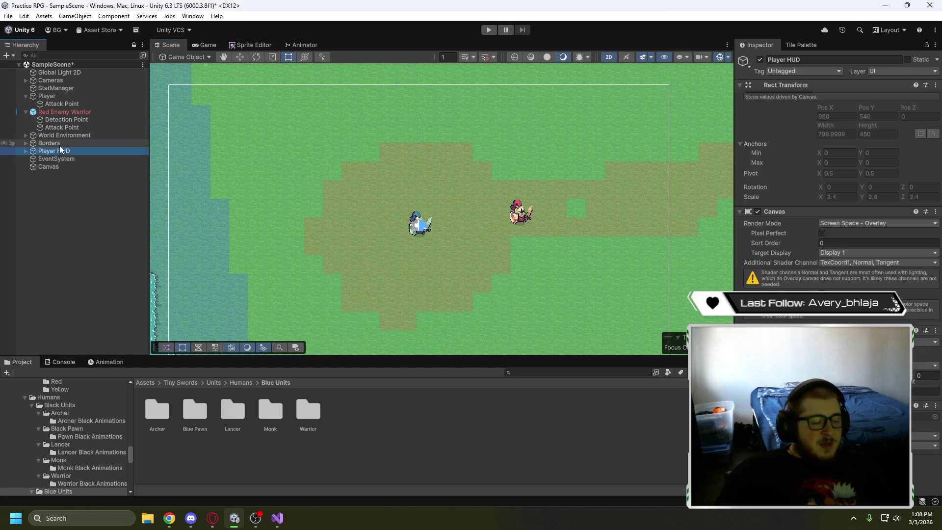
pyautogui.click(49, 167)
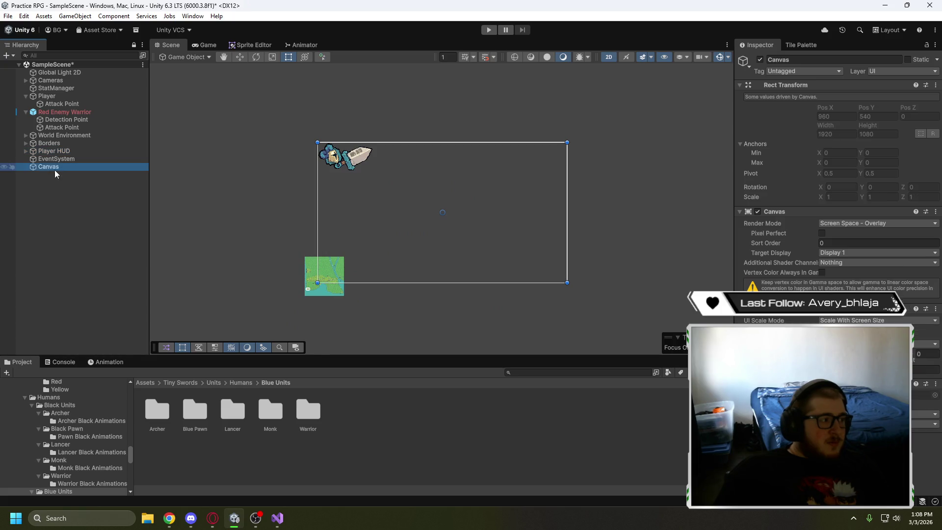
pyautogui.click(26, 152)
pyautogui.click(26, 151)
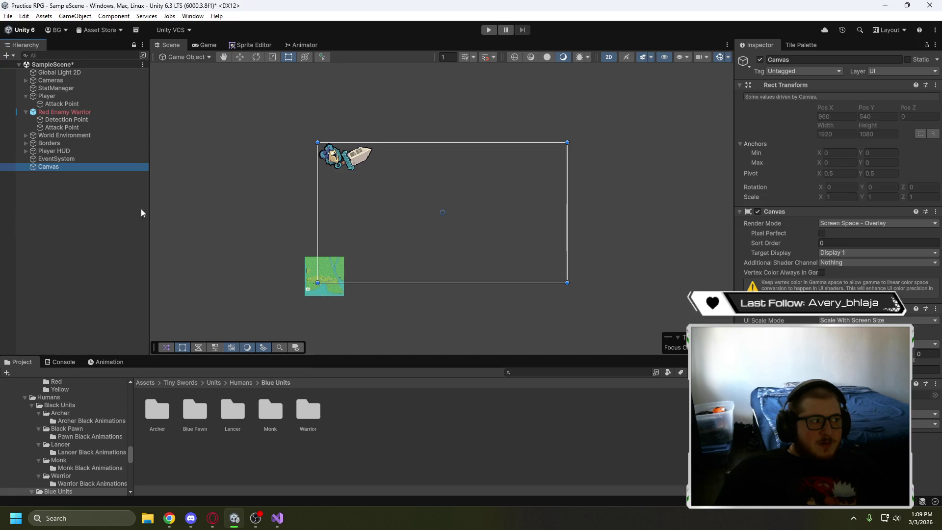
pyautogui.rightClick(57, 167)
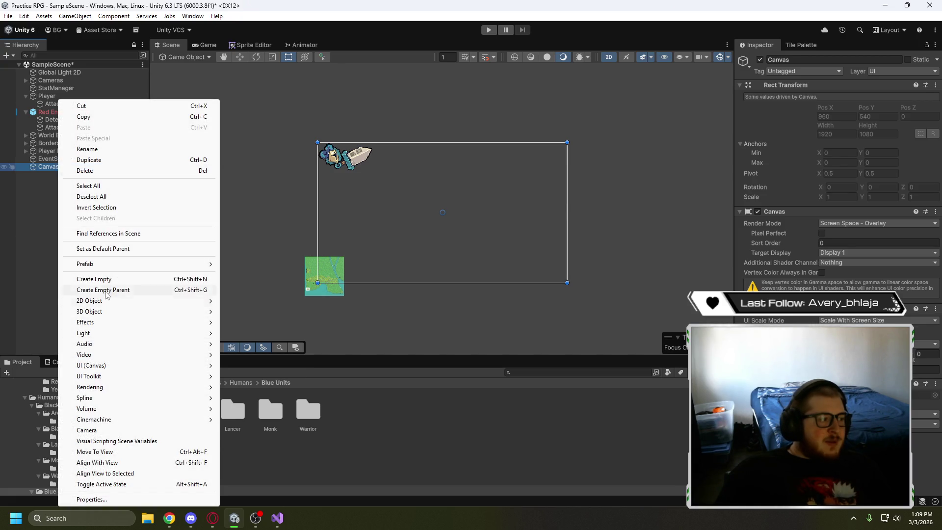
# Add an Image under the Canvas and open the Tiny Swords UI Elements folder
pyautogui.moveTo(121, 366)
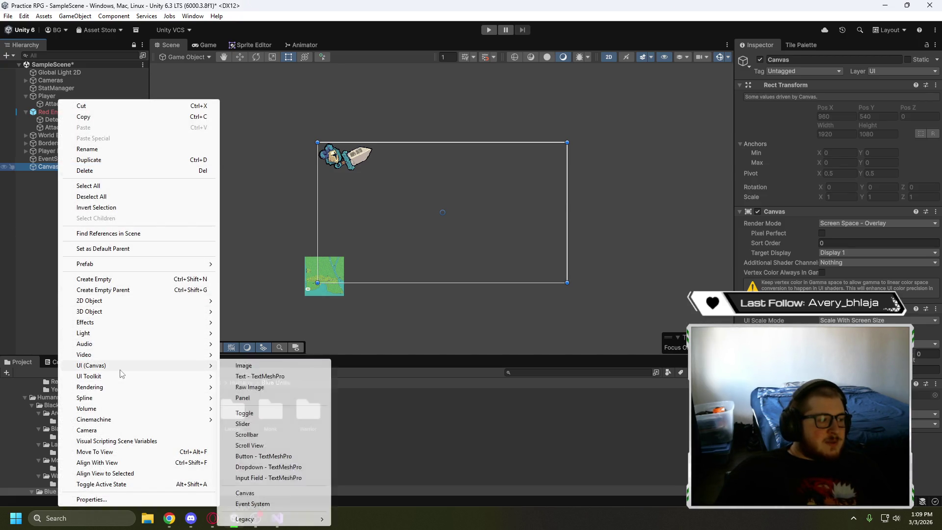
pyautogui.click(244, 365)
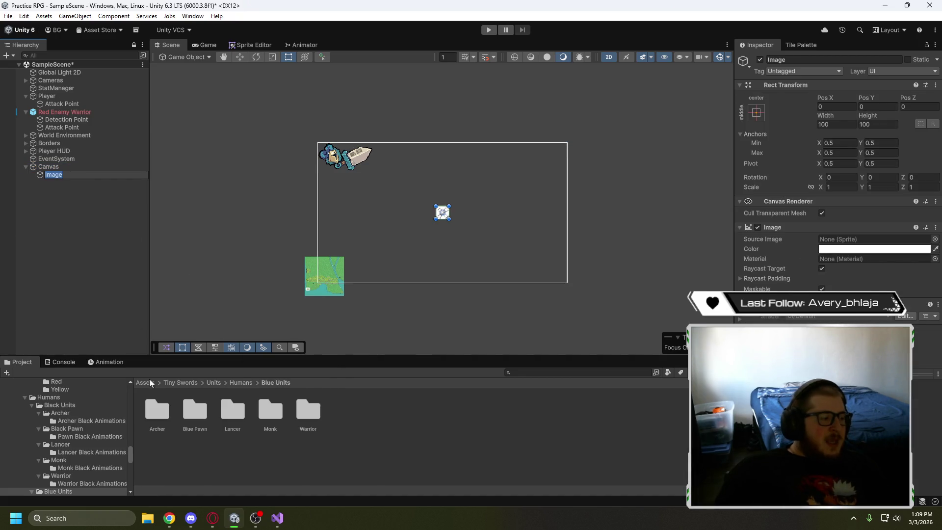
pyautogui.click(180, 384)
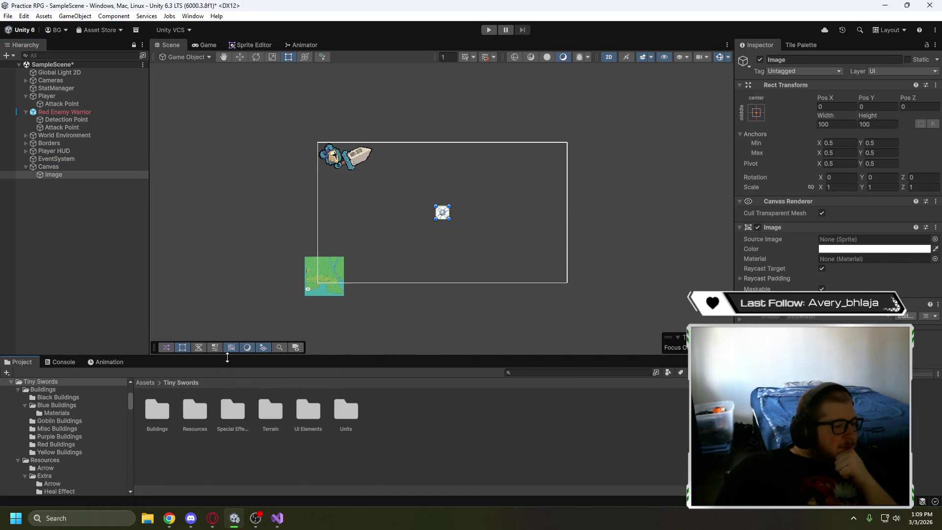
pyautogui.moveTo(227, 358); pyautogui.dragTo(227, 244)
pyautogui.doubleClick(305, 300)
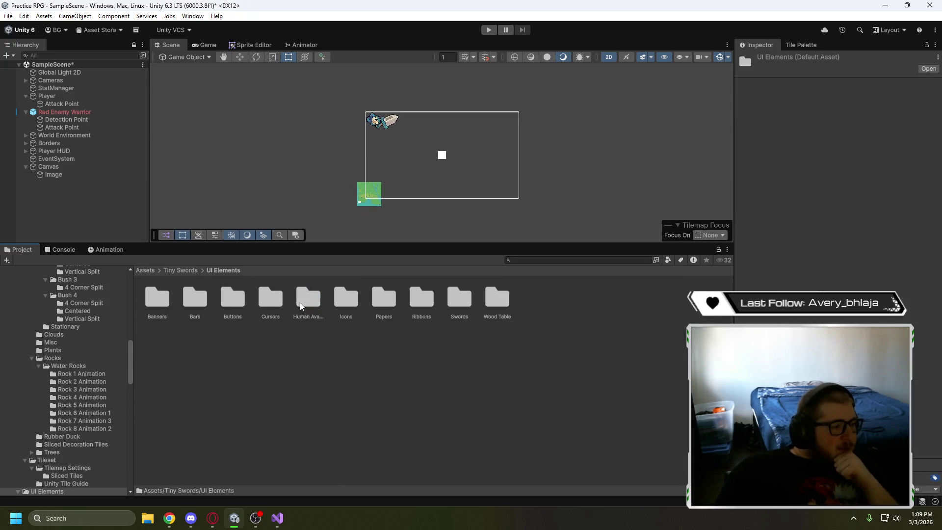
# Inspect the WoodTable and WoodTable_Slots sprites in the Wood Table folder
pyautogui.click(162, 304)
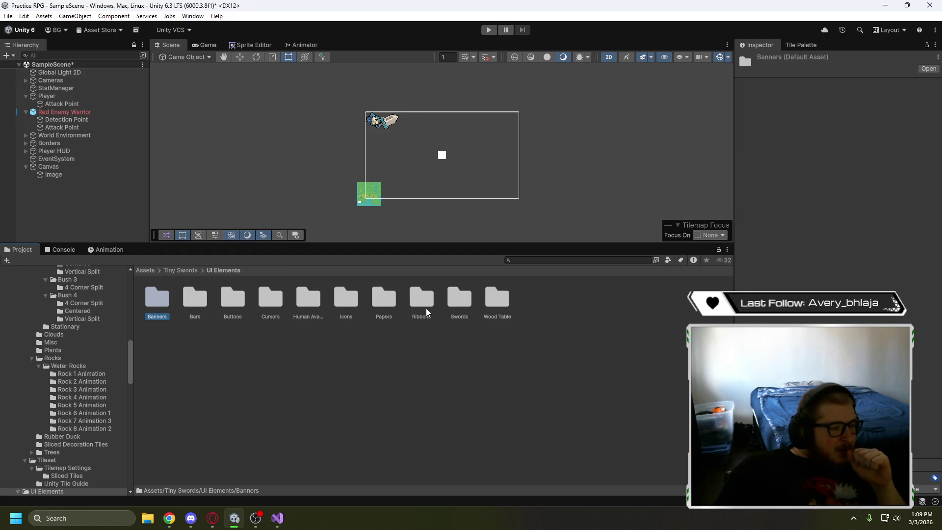
pyautogui.doubleClick(497, 298)
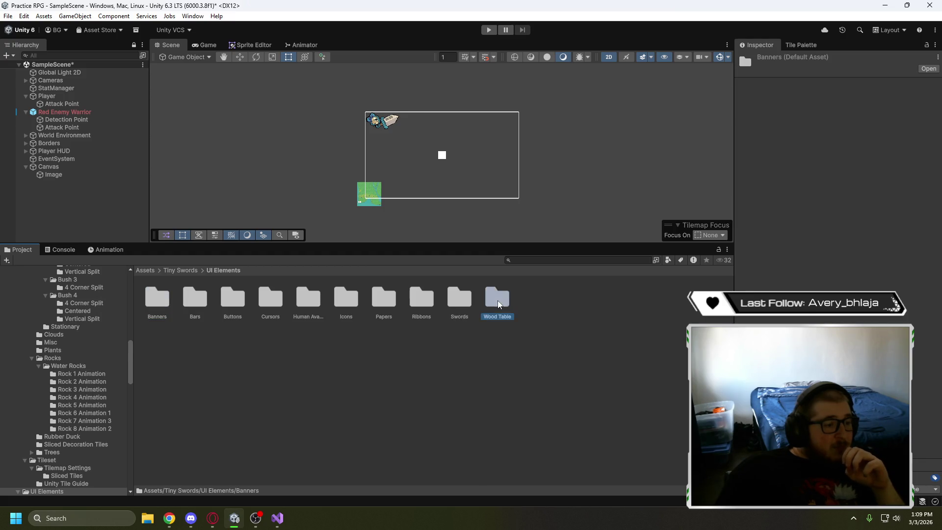
pyautogui.click(160, 310)
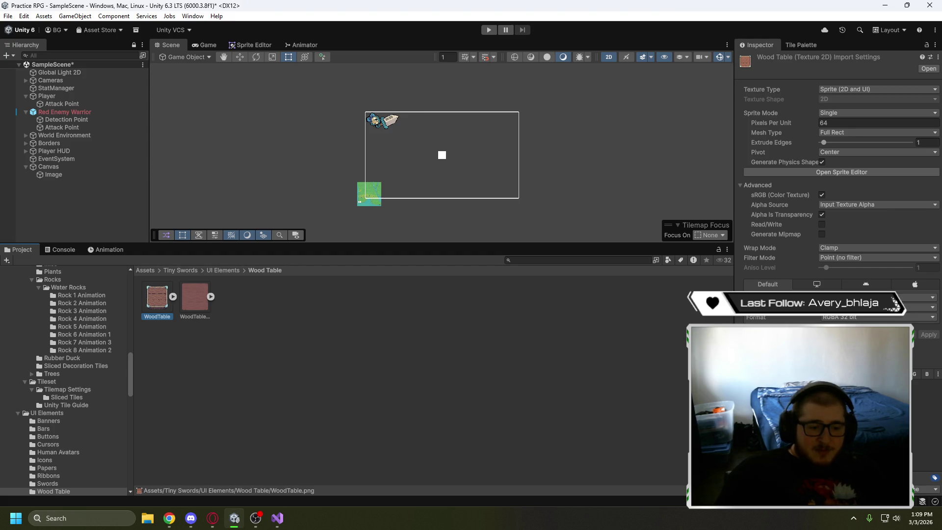
pyautogui.click(205, 304)
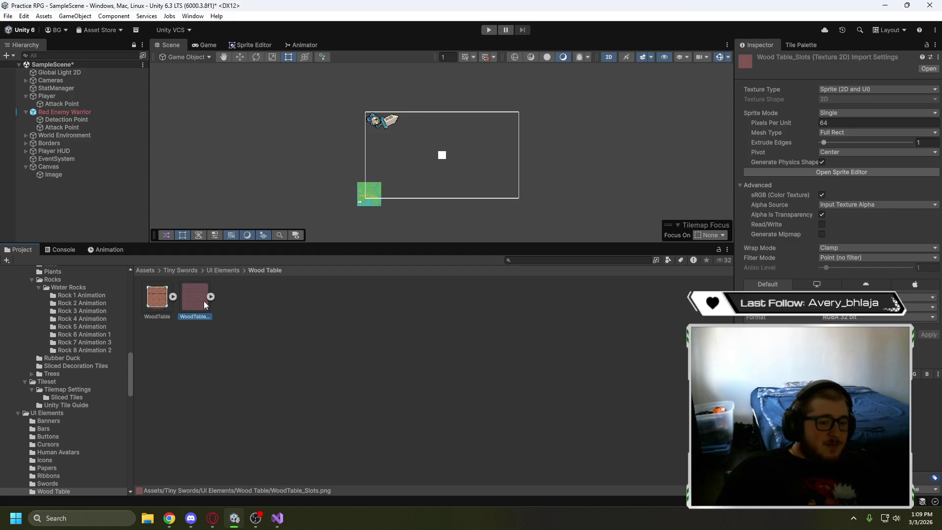
pyautogui.click(223, 272)
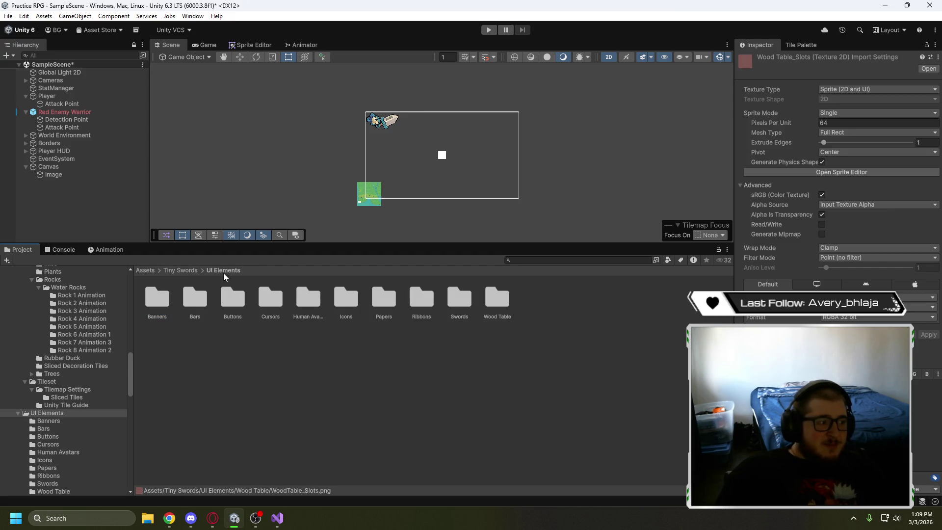
# Preview the Banners sprites, including Banner_Vertical, Banner_Horizontal and the connection pieces
pyautogui.doubleClick(163, 308)
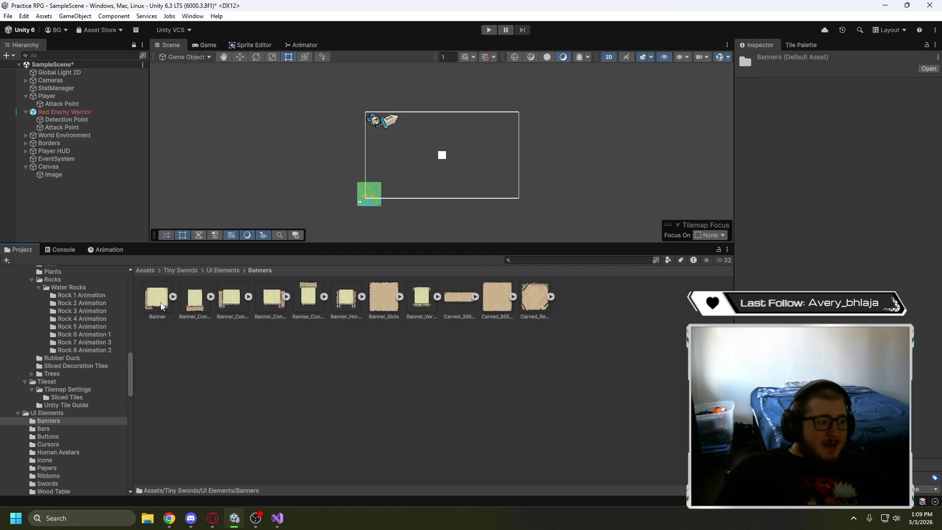
pyautogui.click(162, 306)
pyautogui.click(311, 300)
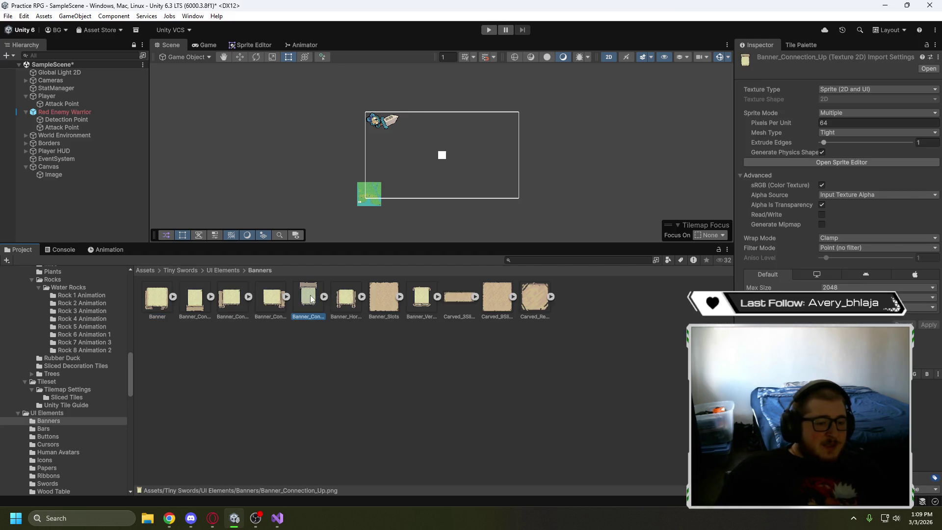
pyautogui.click(424, 308)
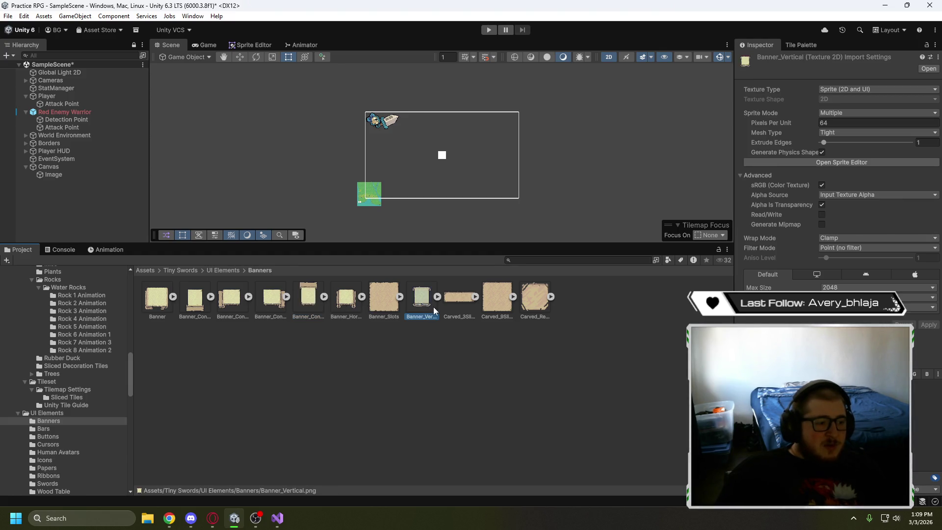
pyautogui.click(271, 300)
pyautogui.click(232, 302)
pyautogui.click(195, 309)
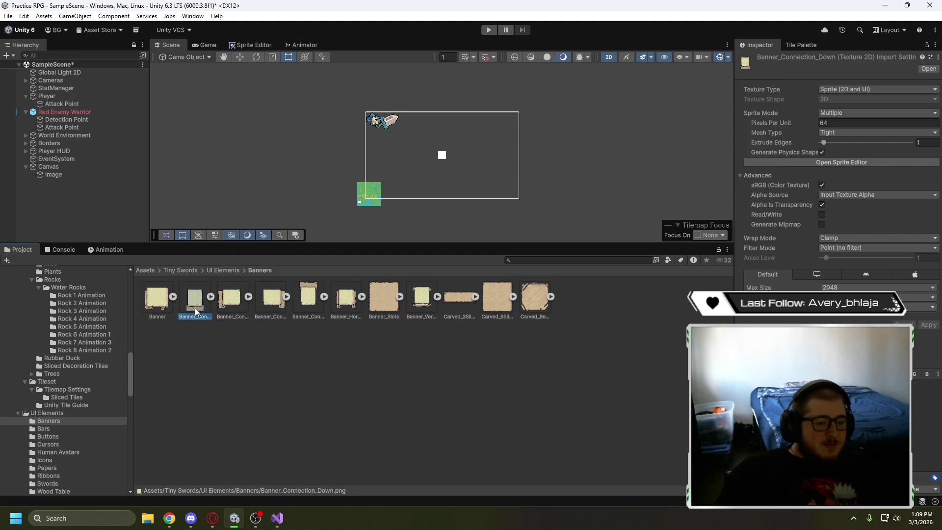
pyautogui.click(303, 304)
pyautogui.click(355, 311)
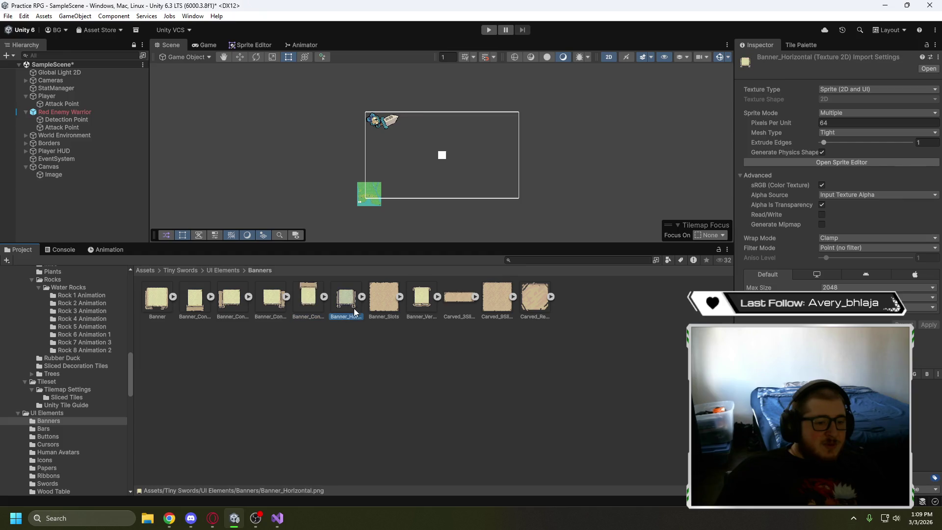
pyautogui.click(305, 306)
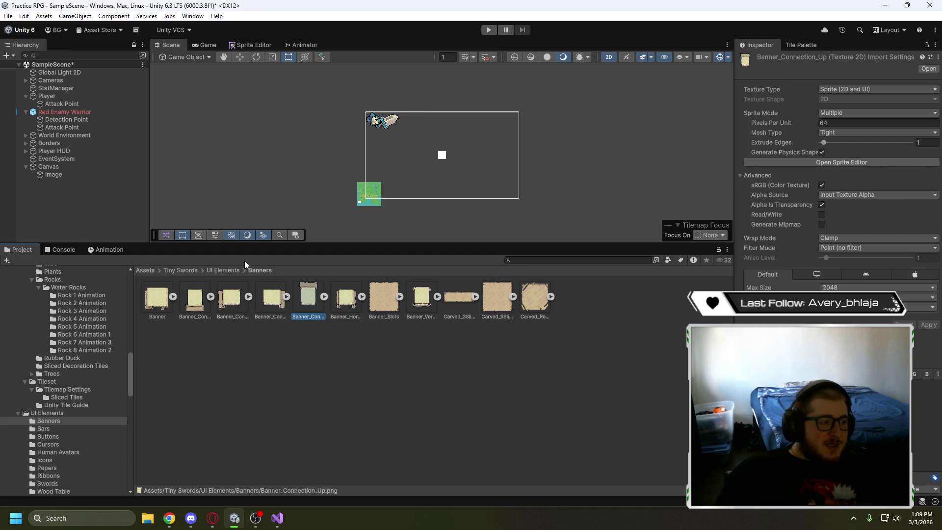
# Browse the Bars, Buttons and Cursors folders and inspect the Human Avatars sprites
pyautogui.click(217, 271)
pyautogui.doubleClick(206, 303)
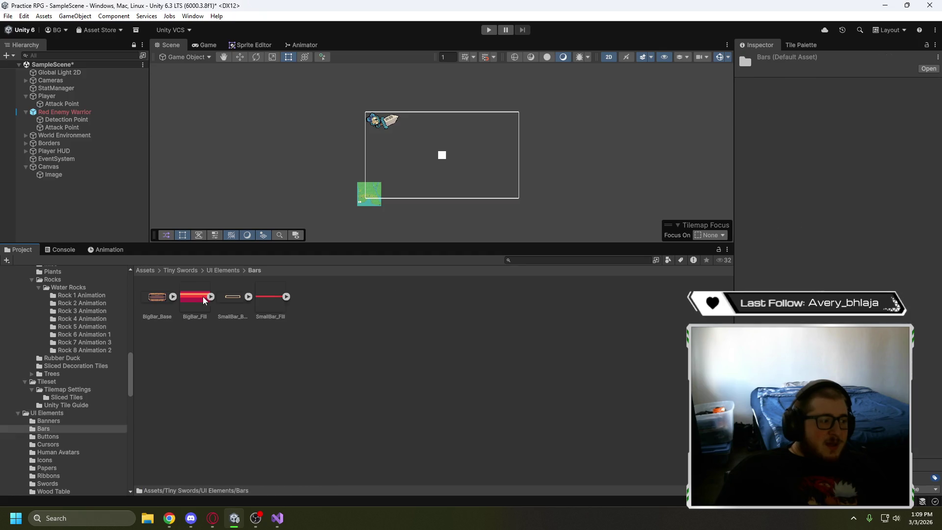
pyautogui.click(223, 271)
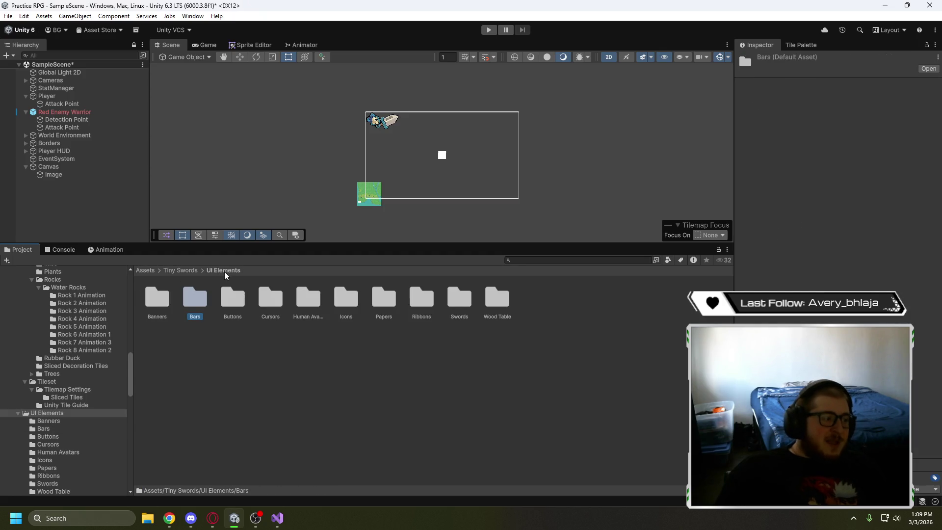
pyautogui.doubleClick(229, 302)
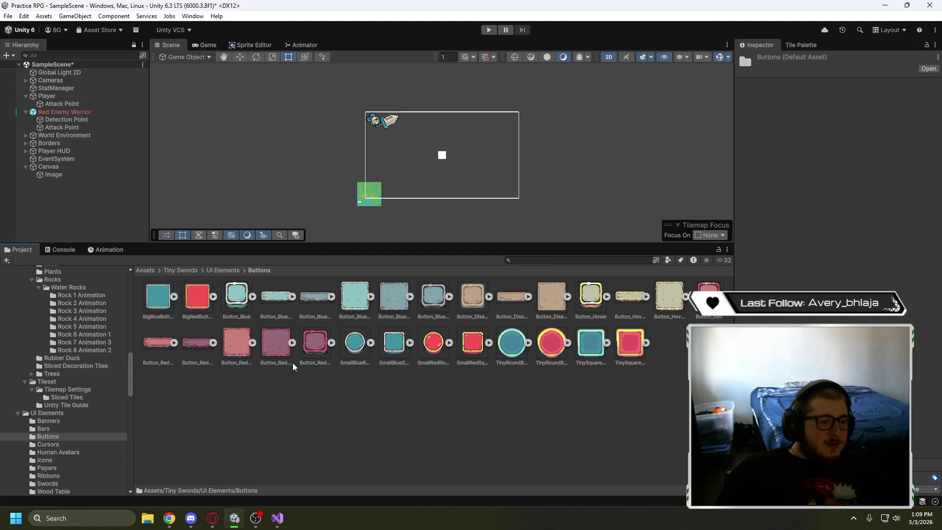
pyautogui.click(223, 270)
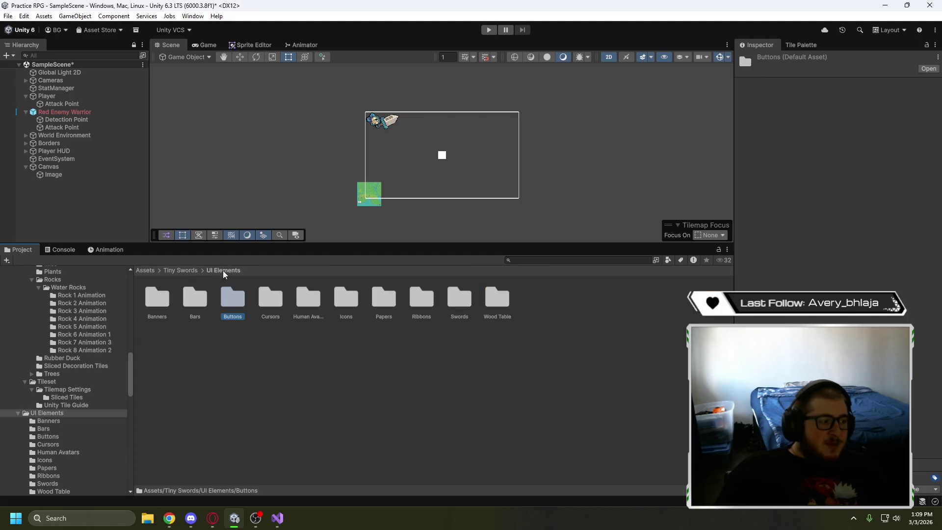
pyautogui.doubleClick(268, 304)
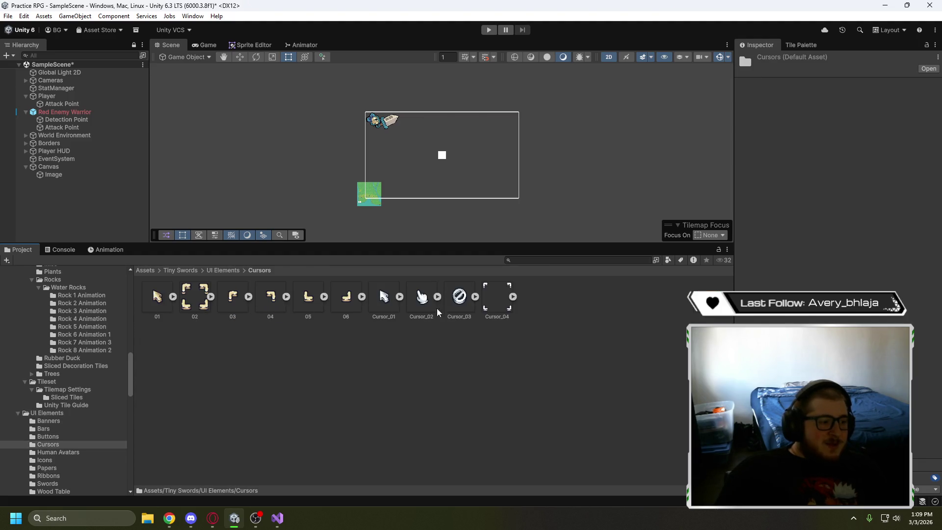
pyautogui.click(223, 271)
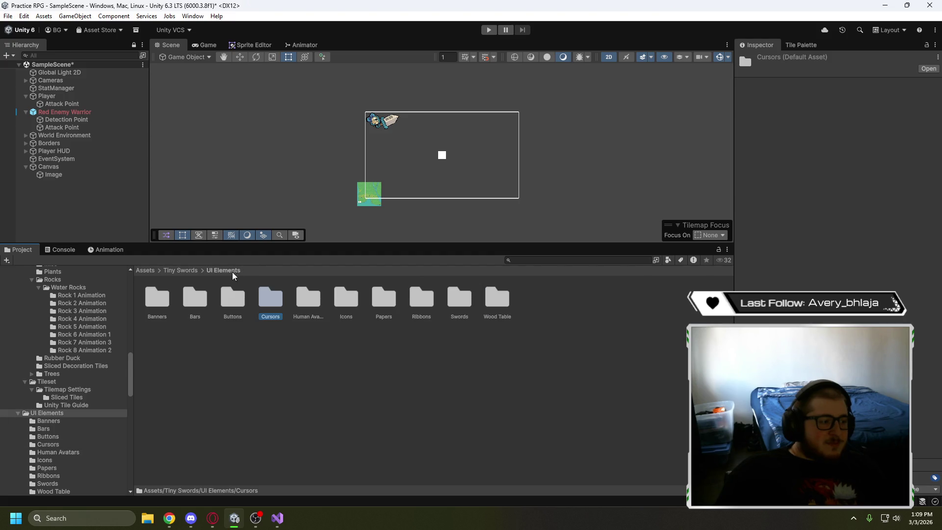
pyautogui.doubleClick(313, 305)
pyautogui.click(237, 305)
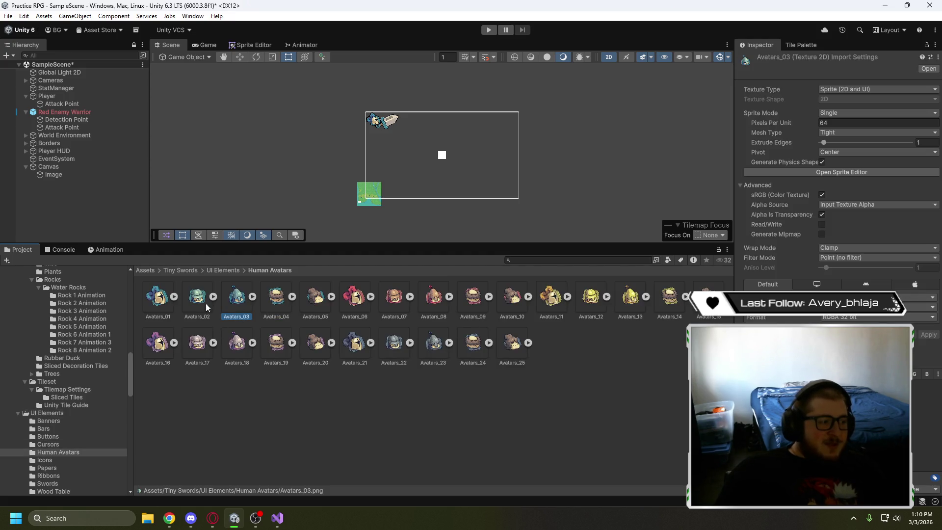
pyautogui.press('Left')
pyautogui.press('Left')
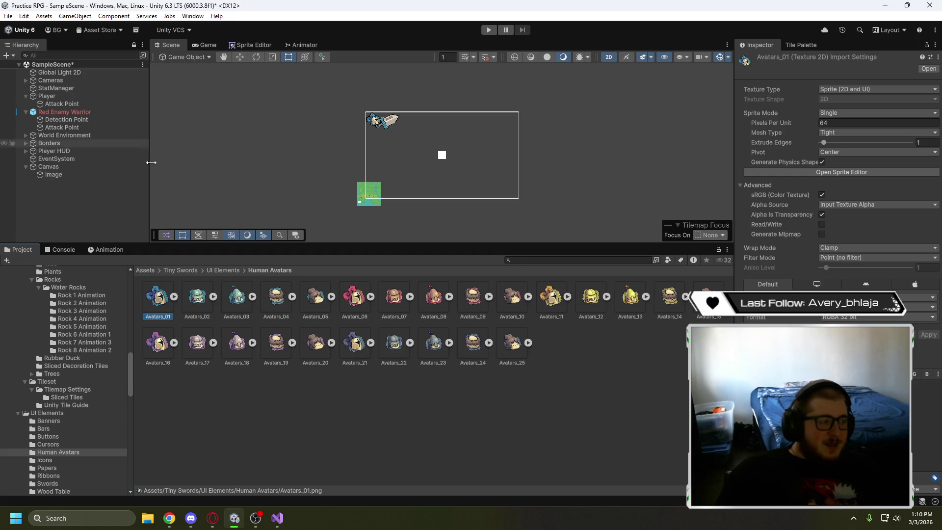
pyautogui.click(268, 312)
pyautogui.click(308, 308)
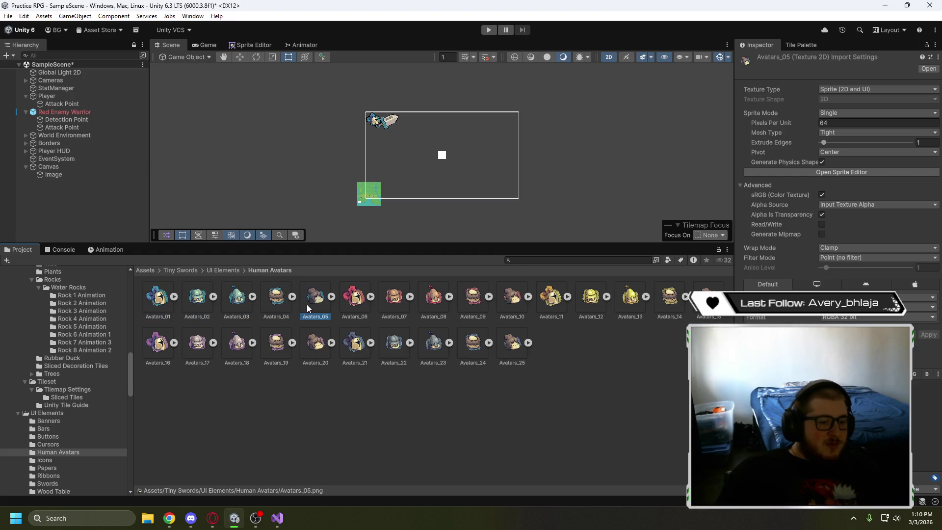
# Inspect the RegularPaper and SpecialPaper sprites, then open the Ribbons folder
pyautogui.click(227, 270)
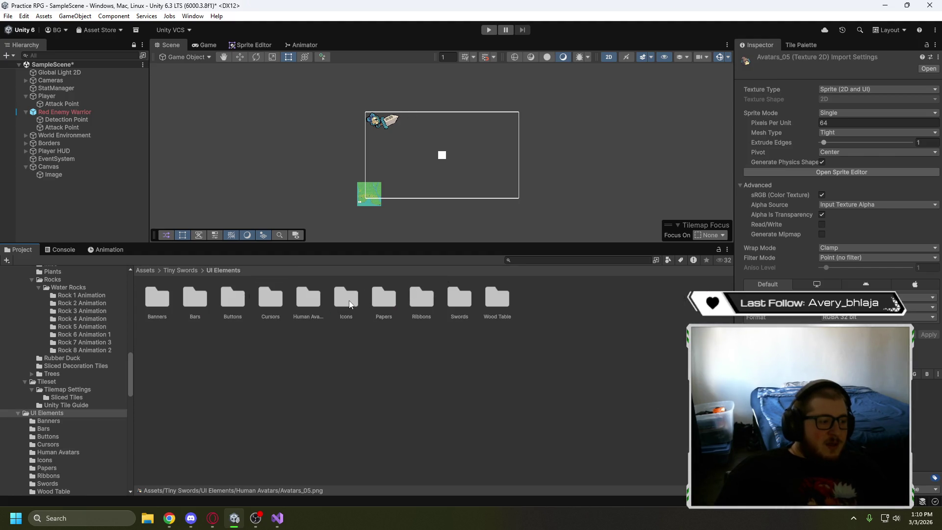
pyautogui.doubleClick(382, 304)
pyautogui.click(164, 300)
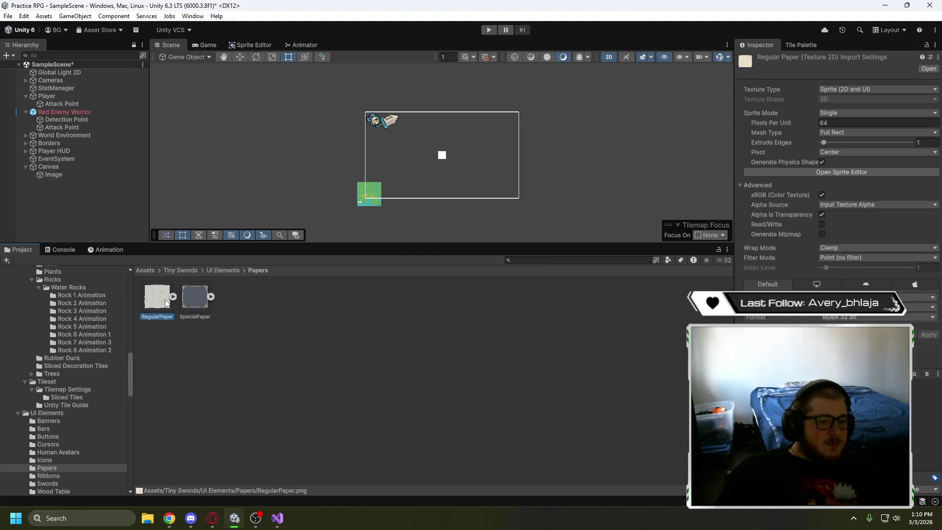
pyautogui.click(185, 298)
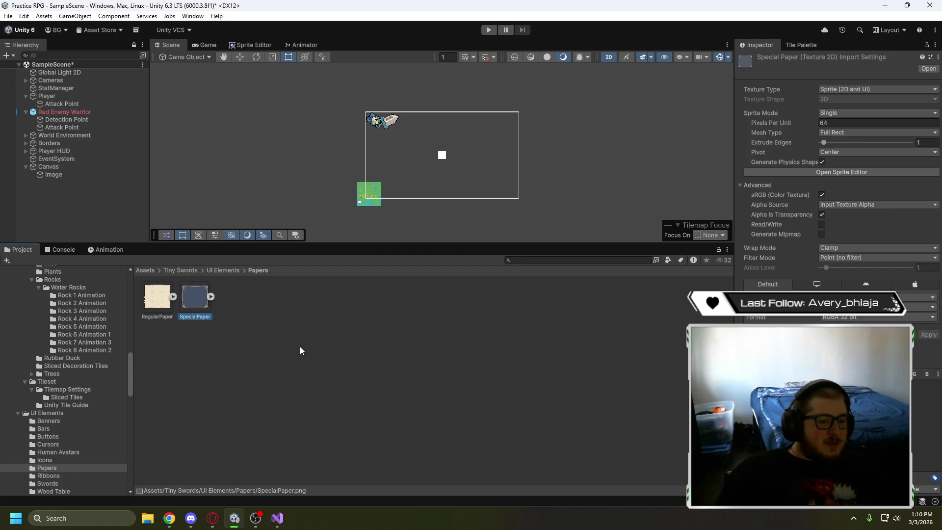
pyautogui.click(231, 272)
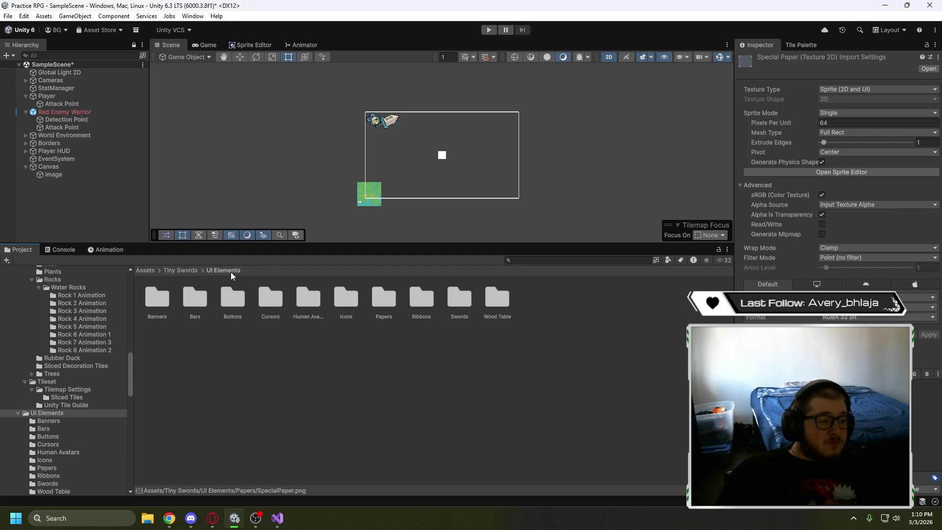
pyautogui.doubleClick(421, 300)
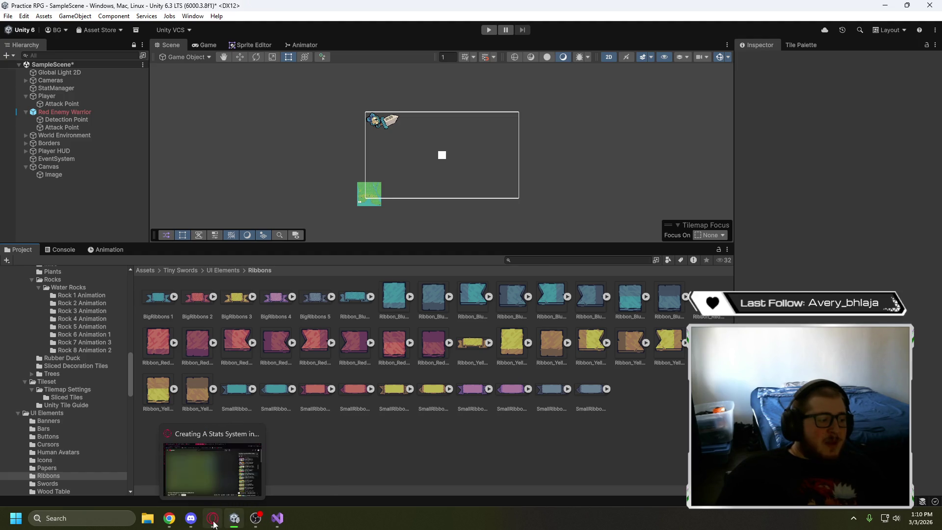
# Watch the Part II tutorial in the browser up to 4:46, where an Image is added under TextPanel
pyautogui.click(213, 523)
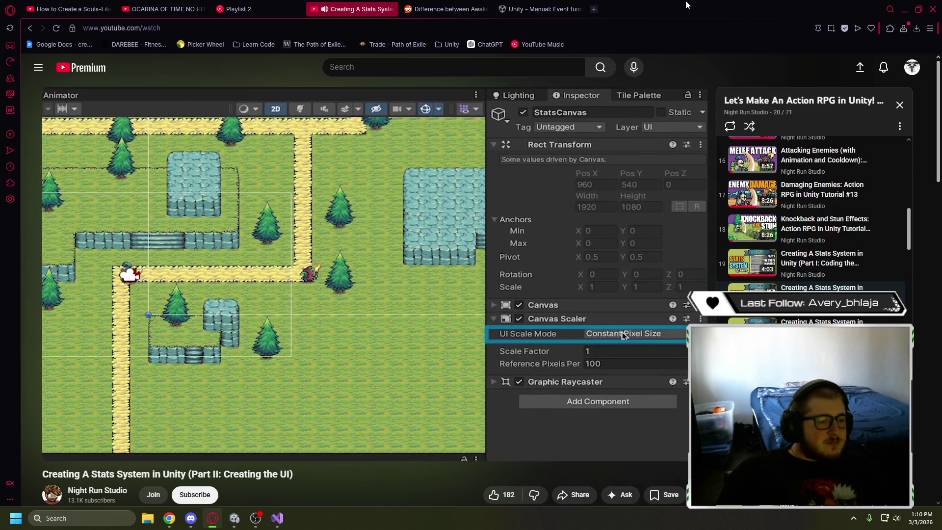
pyautogui.press('Right')
pyautogui.press('Right')
pyautogui.press('Right')
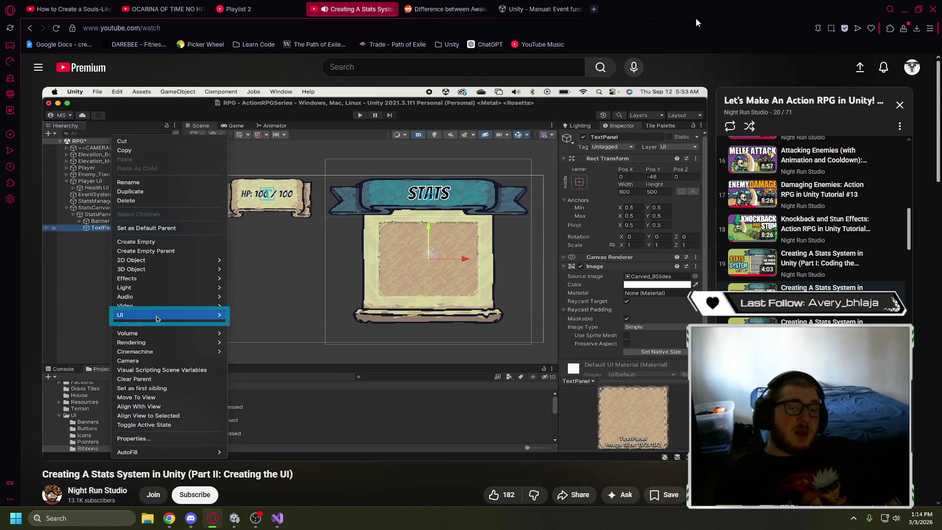
pyautogui.click(345, 218)
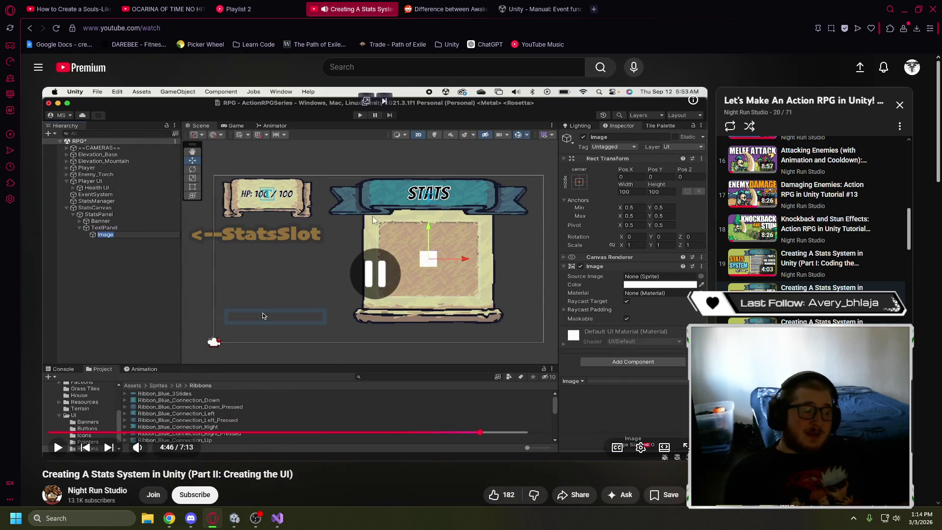
pyautogui.scroll(-10, 26, 260)
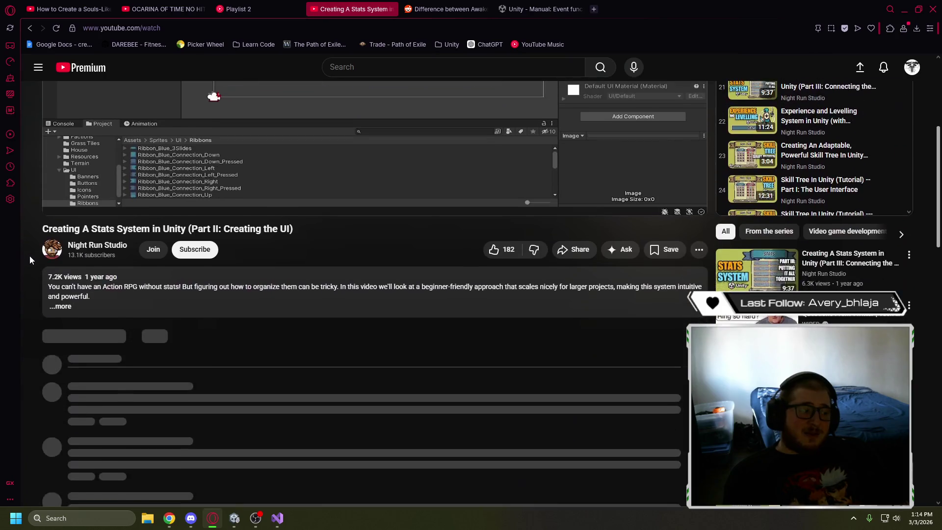
pyautogui.scroll(-2, 25, 259)
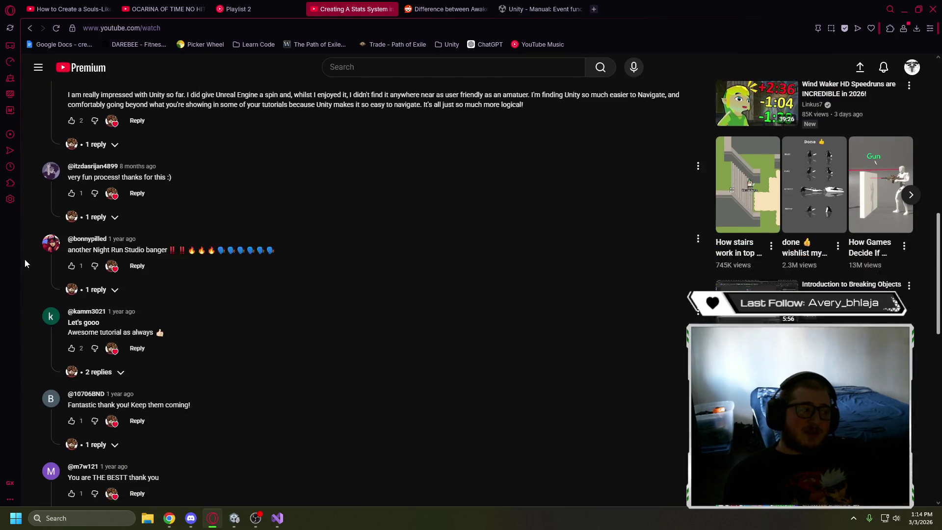
pyautogui.scroll(-3, 165, 170)
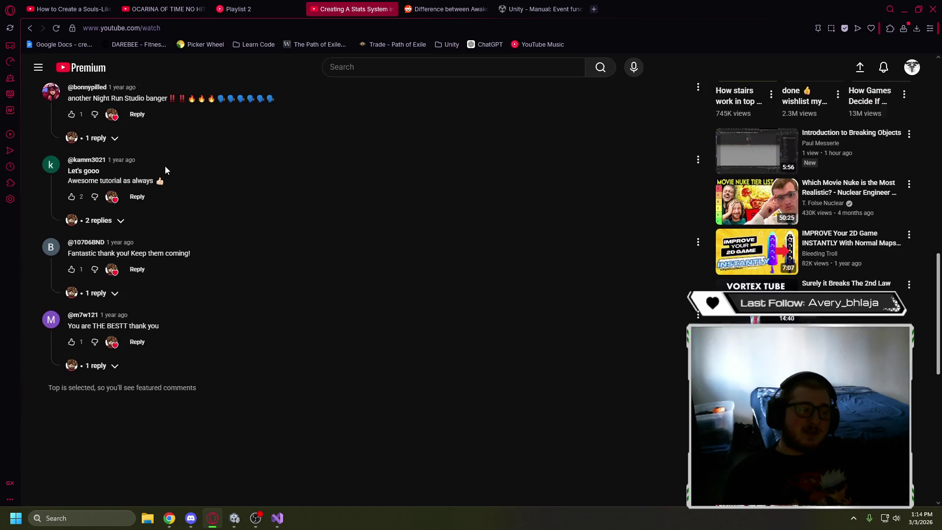
pyautogui.scroll(12, 230, 353)
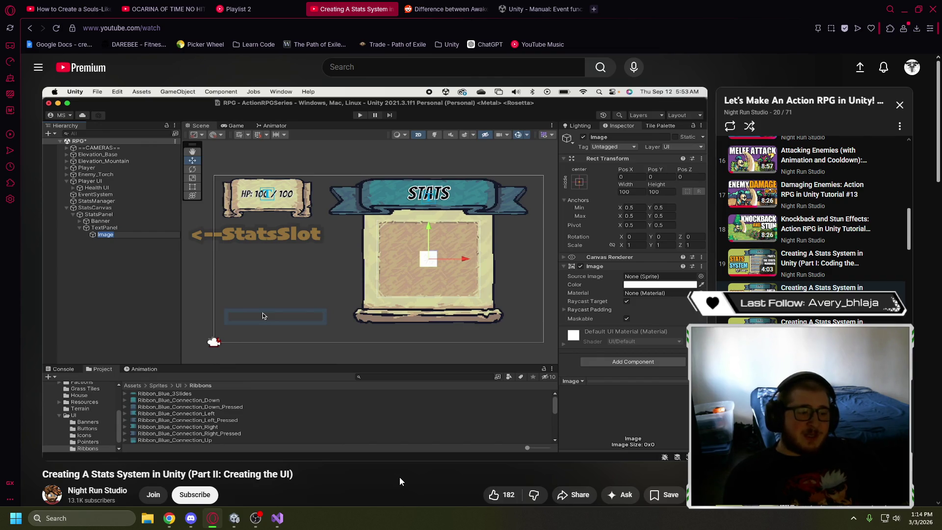
pyautogui.scroll(-1, 399, 478)
pyautogui.scroll(1, 398, 483)
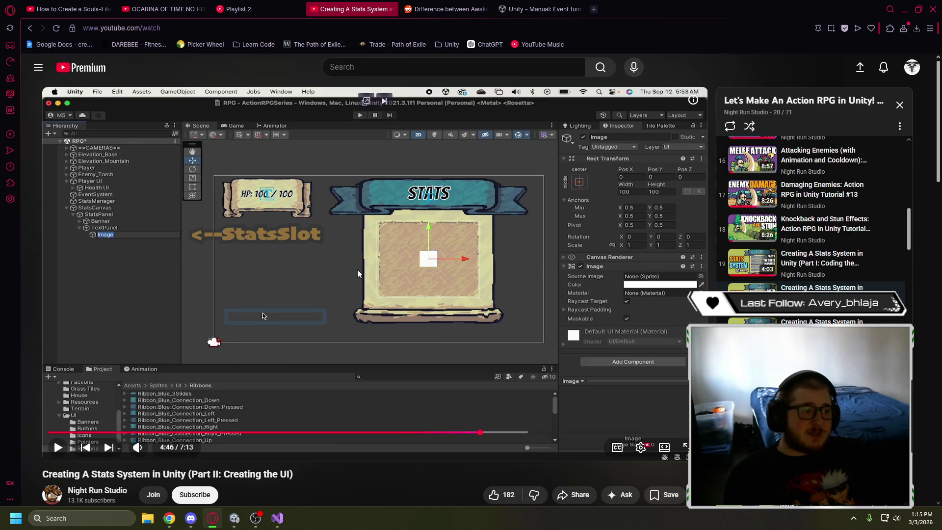
pyautogui.scroll(-1, 303, 275)
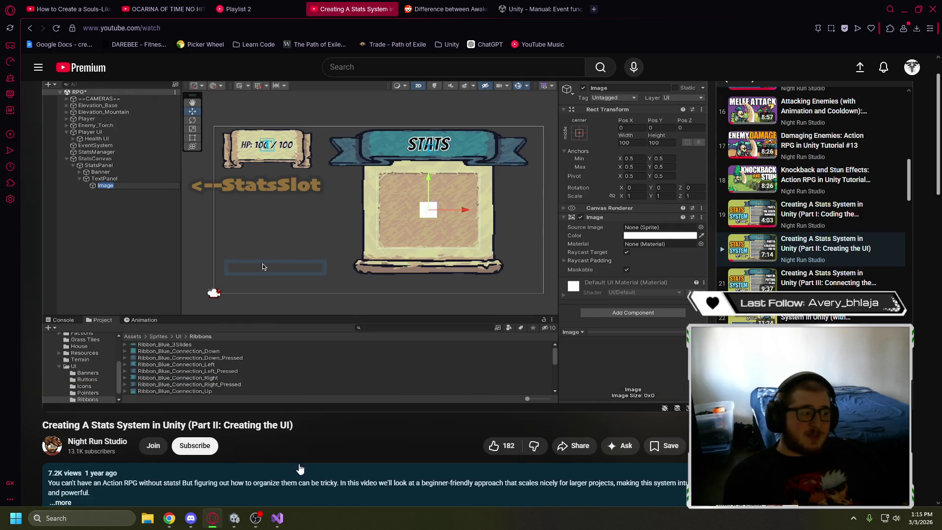
pyautogui.scroll(1, 403, 502)
pyautogui.click(539, 233)
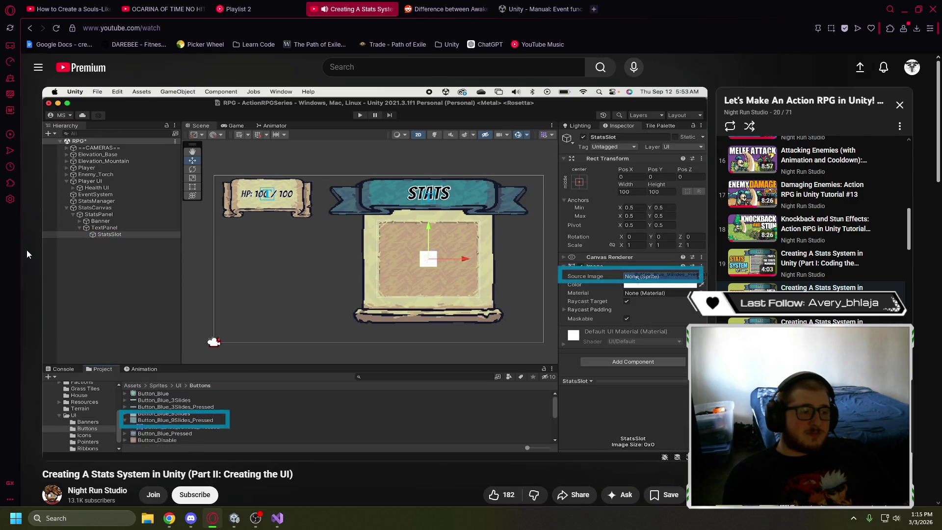
# Pause the tutorial at 4:54, where StatsSlot uses the Button_Blue_9Slides_Pressed sprite
pyautogui.click(326, 226)
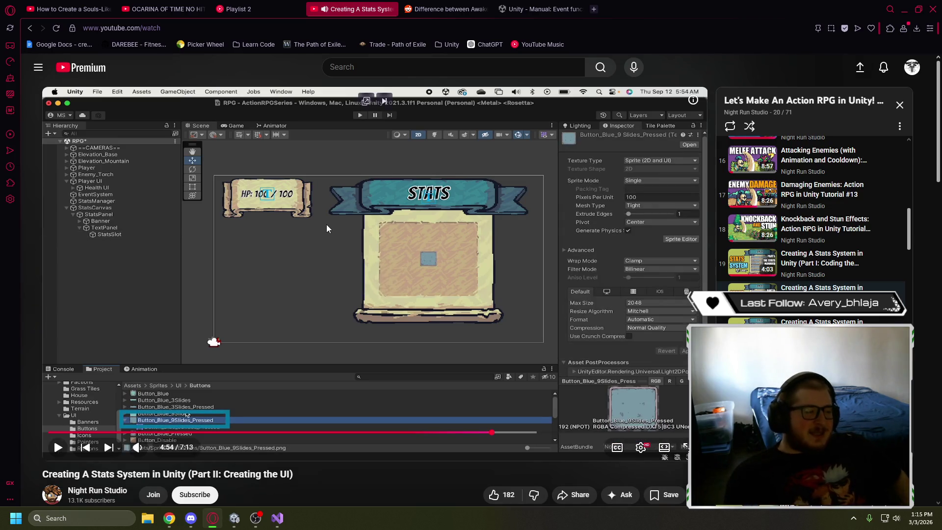
# Return to Unity and collapse the Tileset and Tiny Swords folders in the Project tree
pyautogui.moveTo(257, 521)
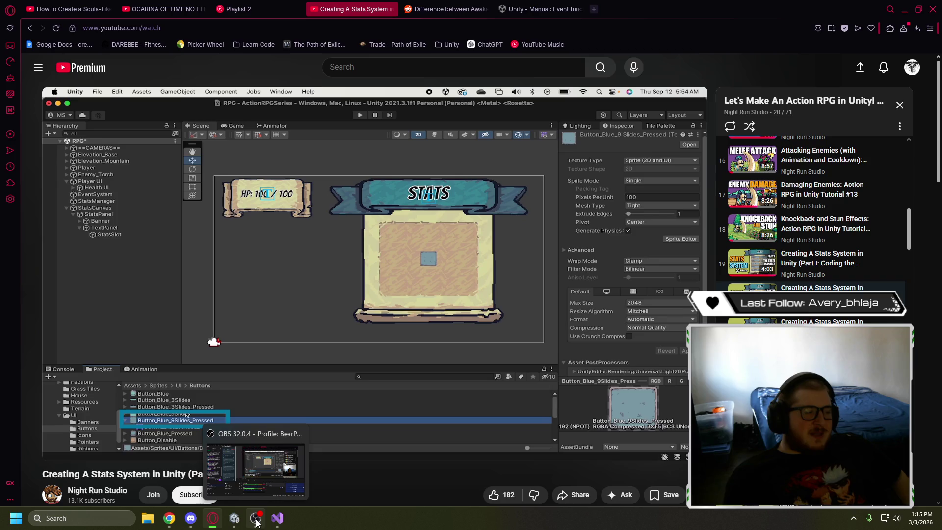
pyautogui.click(234, 518)
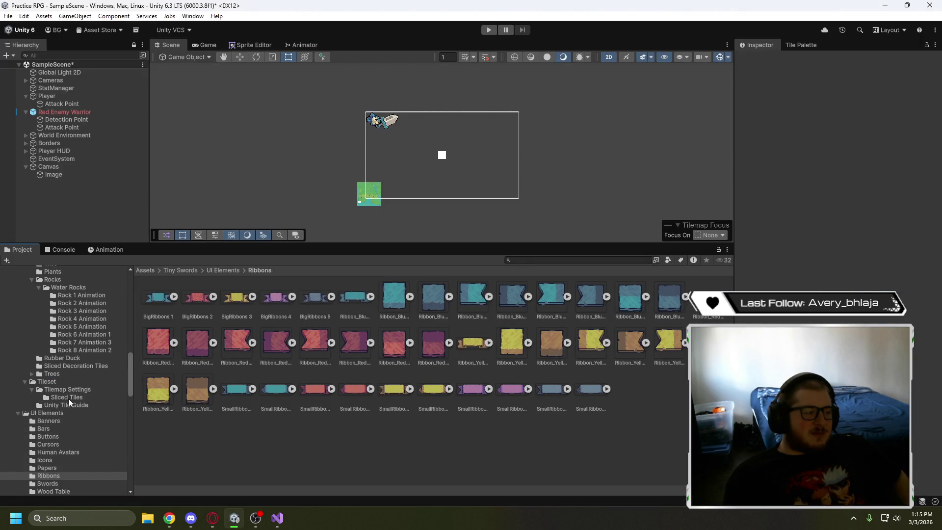
pyautogui.click(25, 381)
pyautogui.scroll(2, 31, 341)
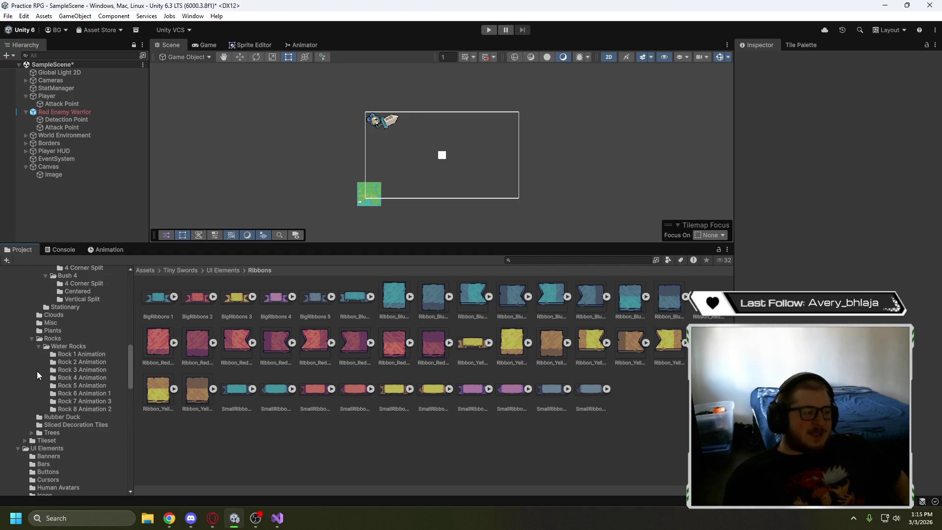
pyautogui.scroll(10, 31, 341)
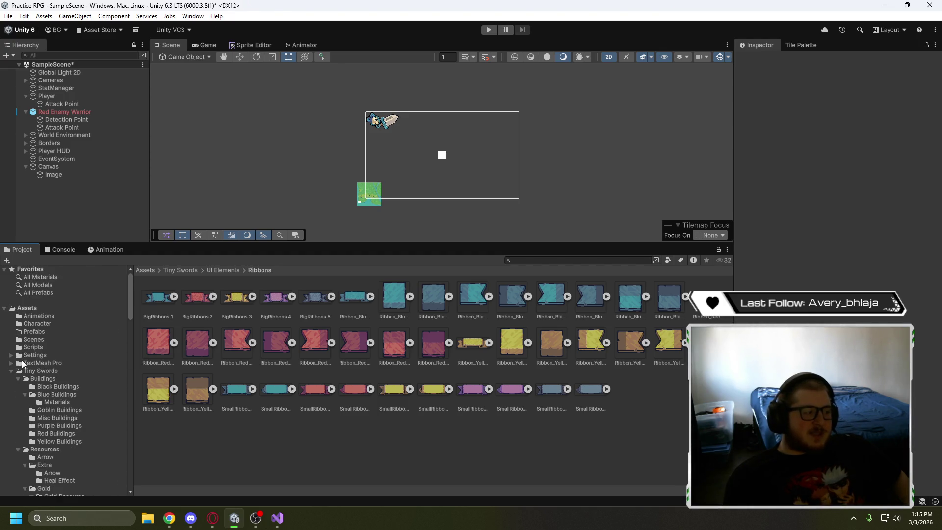
pyautogui.click(11, 371)
pyautogui.click(11, 363)
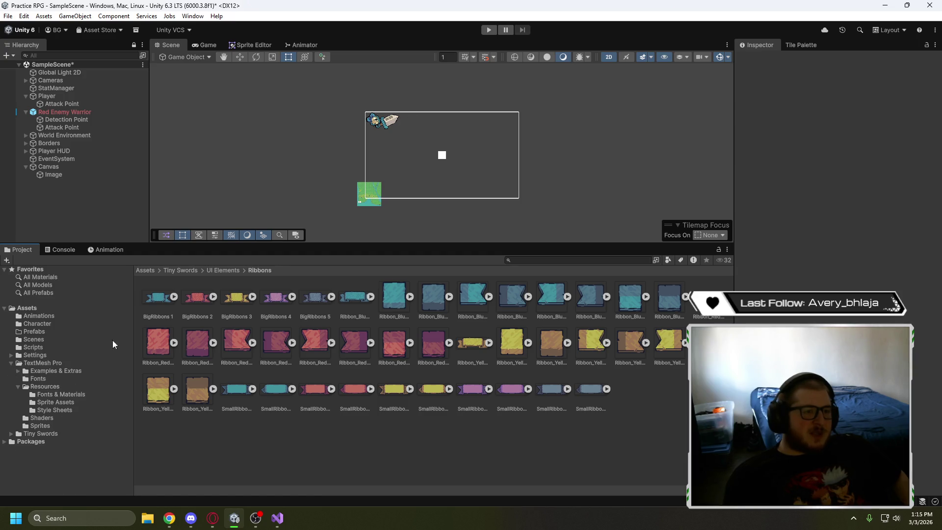
# Open the Tile Palette with Ground selected and list the UI Elements folder
pyautogui.click(801, 45)
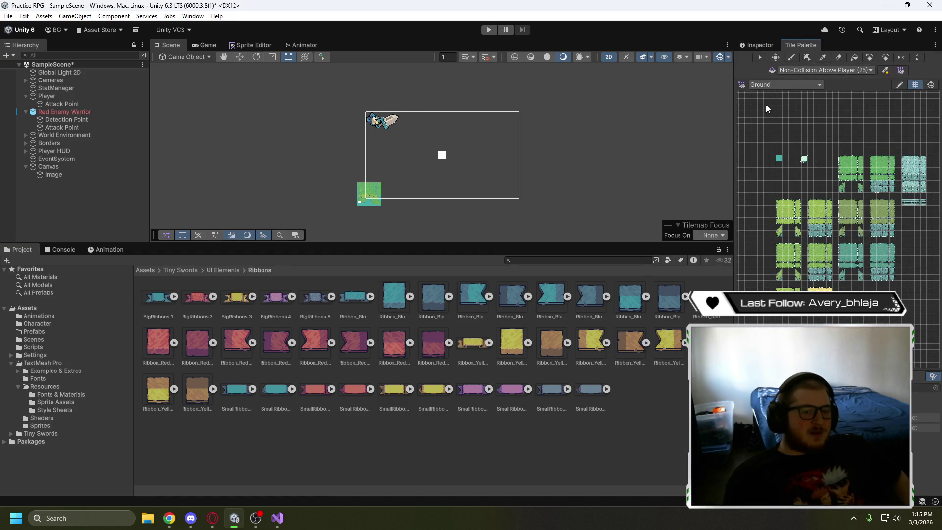
pyautogui.click(774, 87)
pyautogui.click(776, 84)
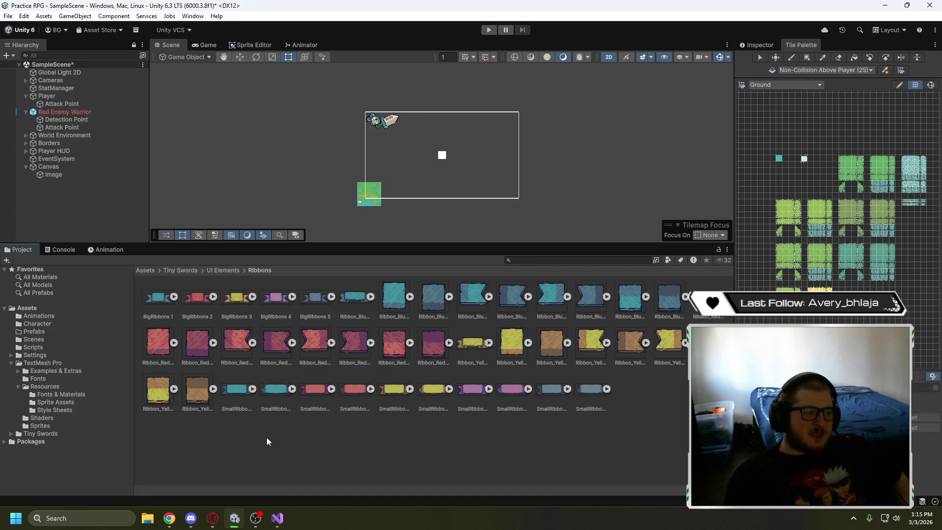
pyautogui.click(221, 270)
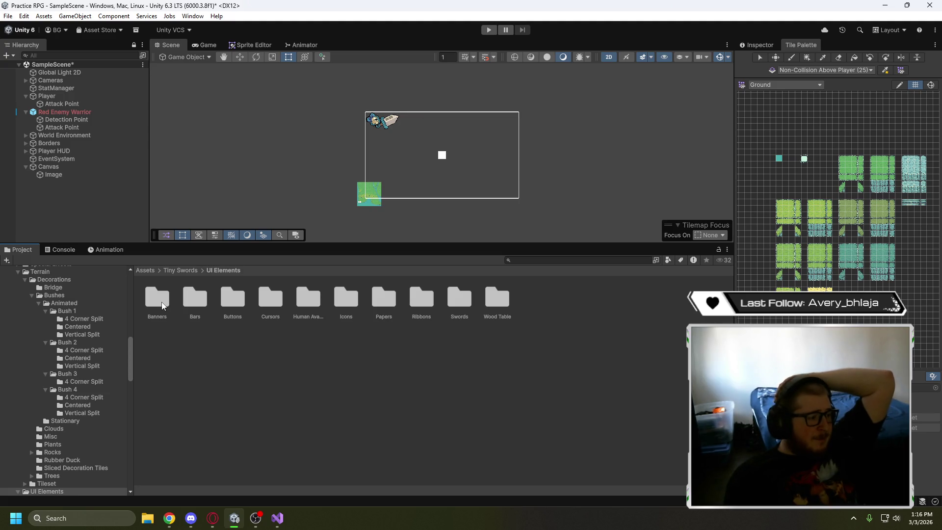
# Open the Banners folder and inspect the Banner_Vertical sprite's import settings
pyautogui.doubleClick(162, 305)
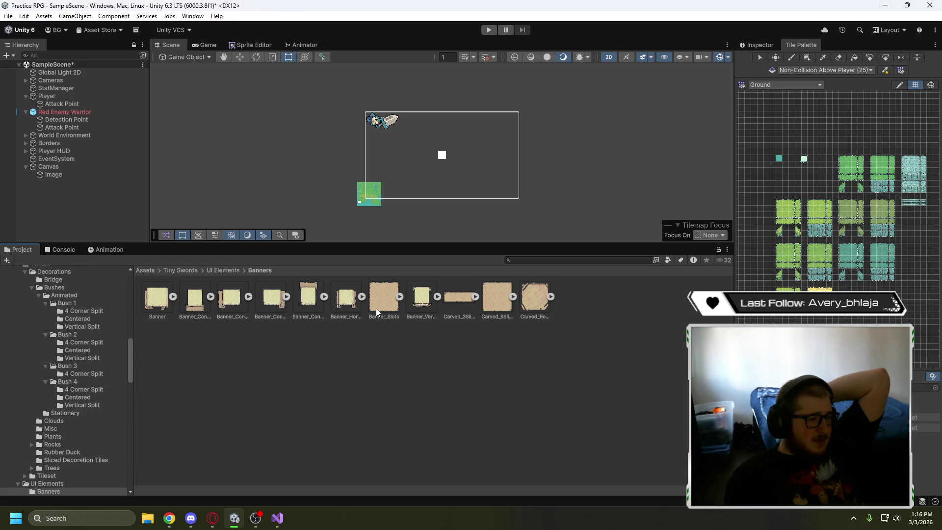
pyautogui.click(422, 299)
pyautogui.hotkey('ctrl', '3')
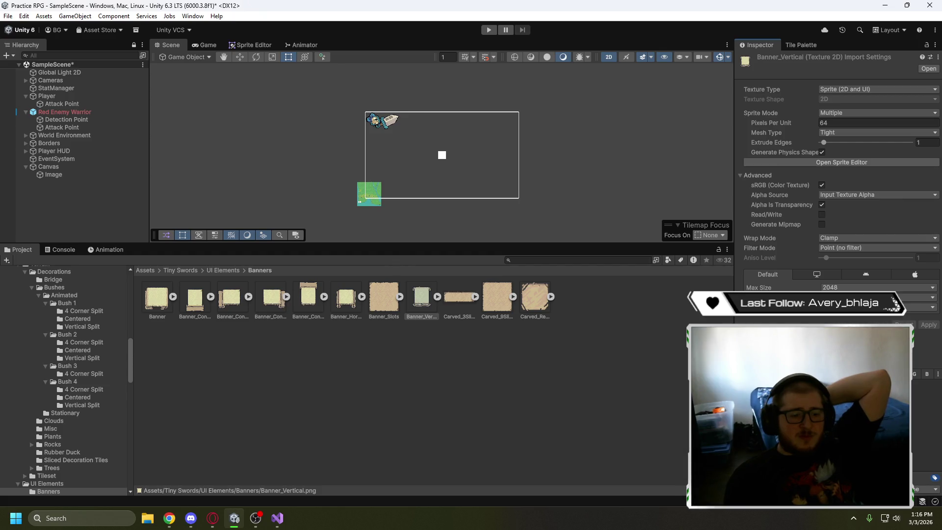
pyautogui.click(89, 175)
pyautogui.click(421, 305)
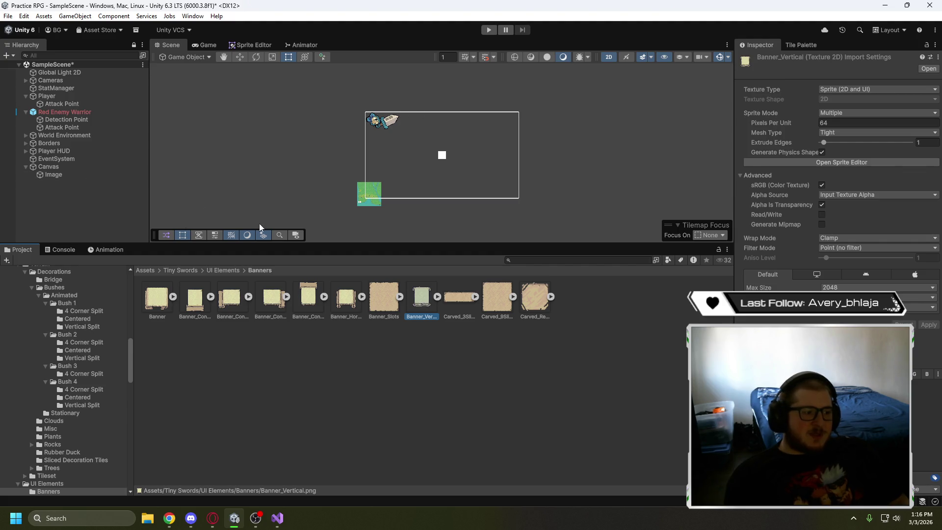
# Assign Banner_Vertical_0 as the Source Image of the Canvas > Image object
pyautogui.click(76, 175)
pyautogui.moveTo(421, 296)
pyautogui.mouseDown()
pyautogui.moveTo(564, 290)
pyautogui.moveTo(866, 240)
pyautogui.mouseUp()
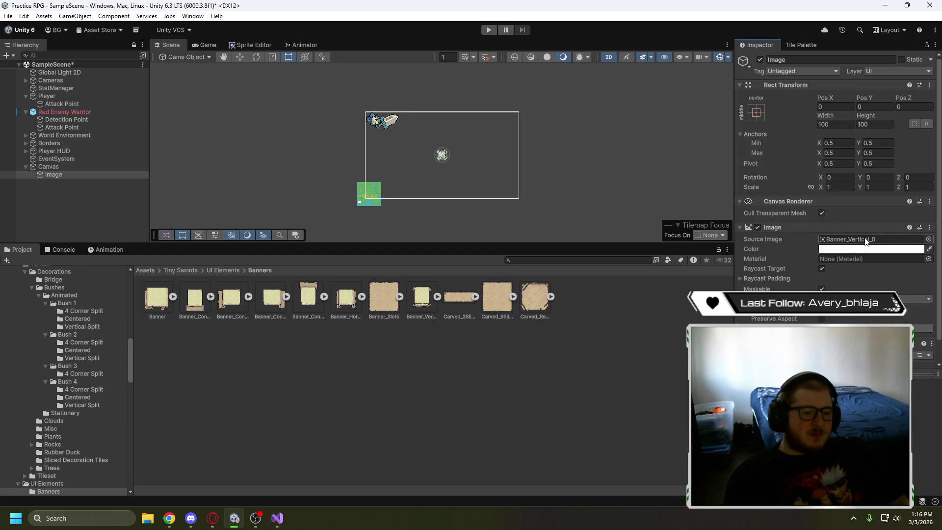
pyautogui.scroll(3, 428, 142)
pyautogui.scroll(4, 445, 182)
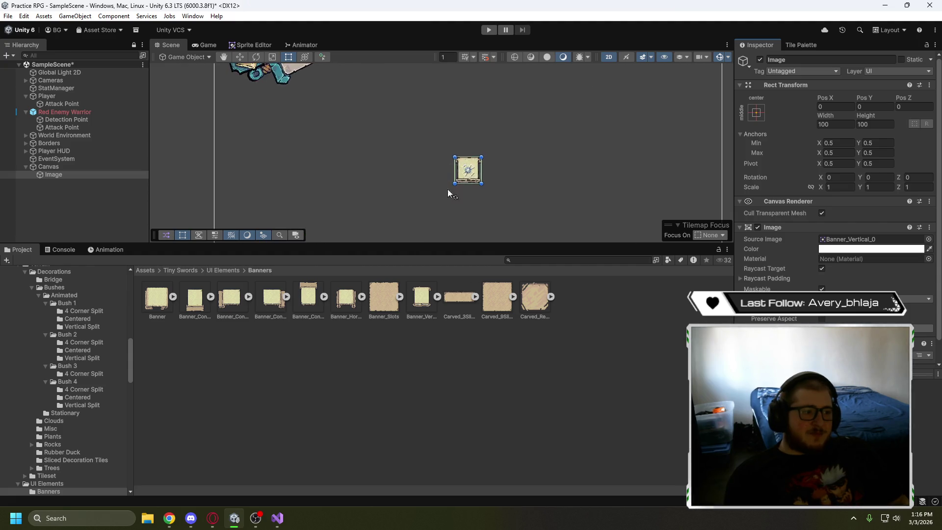
# Resize the canvas Image into a tall banner about 769×892 on the canvas's right side
pyautogui.scroll(-3, 449, 193)
pyautogui.scroll(-1, 461, 169)
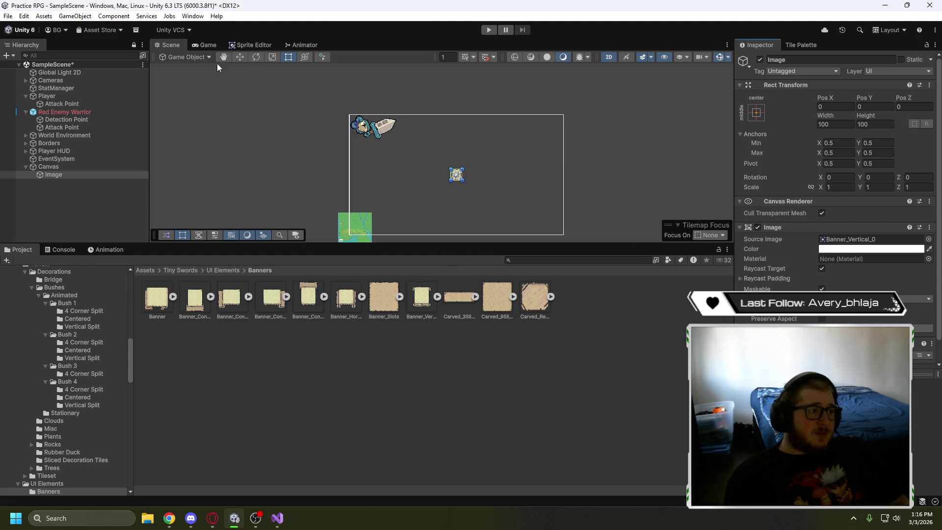
pyautogui.click(274, 58)
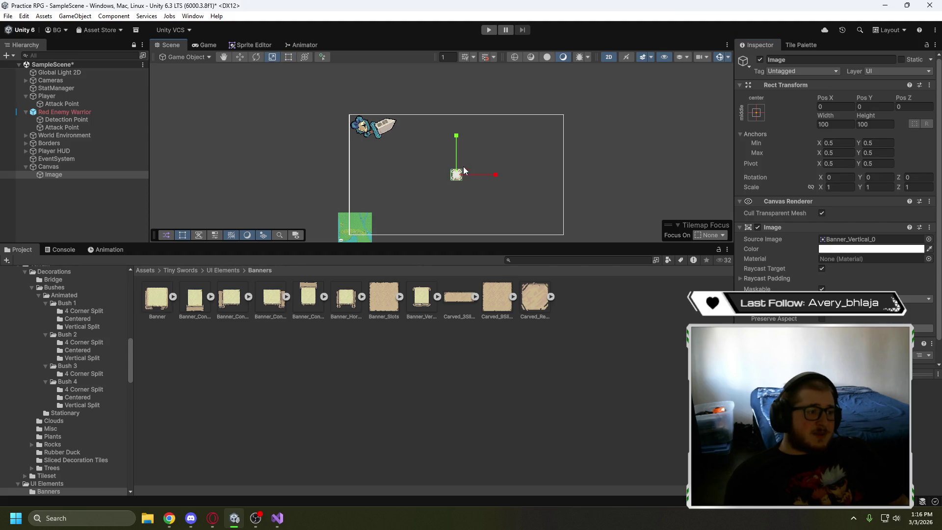
pyautogui.moveTo(455, 156); pyautogui.dragTo(466, 132)
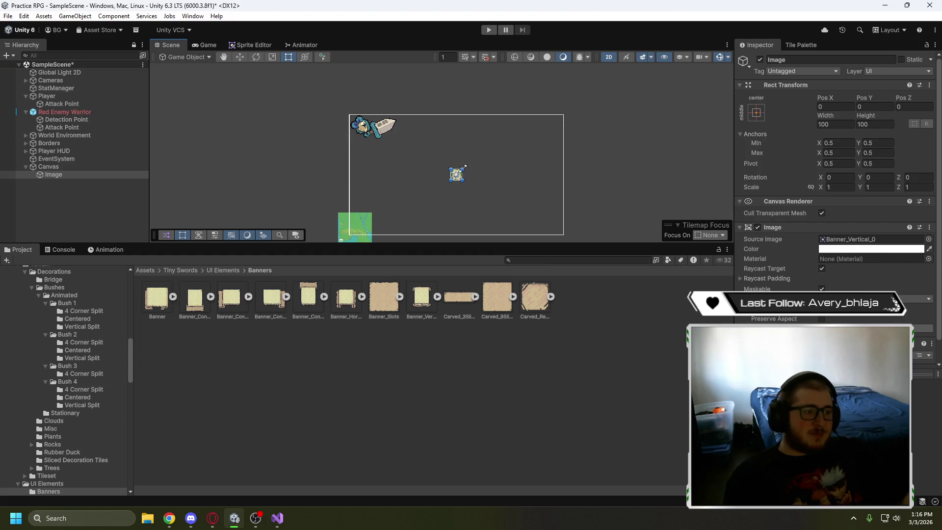
pyautogui.hotkey('ctrl', 'z')
pyautogui.moveTo(471, 161)
pyautogui.mouseDown()
pyautogui.moveTo(525, 117)
pyautogui.moveTo(536, 121)
pyautogui.mouseUp()
pyautogui.moveTo(451, 181)
pyautogui.mouseDown()
pyautogui.moveTo(448, 225)
pyautogui.moveTo(392, 224)
pyautogui.moveTo(463, 223)
pyautogui.moveTo(425, 225)
pyautogui.moveTo(451, 233)
pyautogui.moveTo(447, 205)
pyautogui.moveTo(449, 220)
pyautogui.mouseUp()
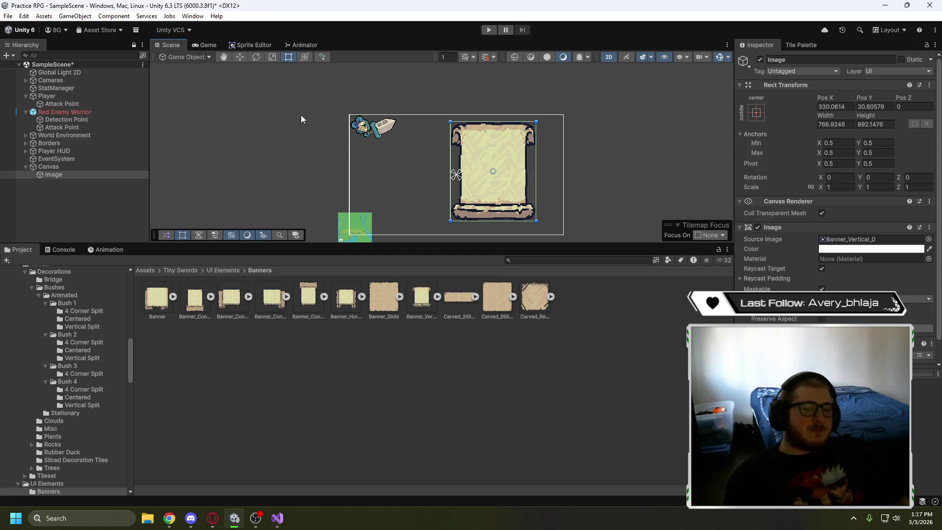
pyautogui.scroll(3, 470, 153)
pyautogui.scroll(5, 438, 145)
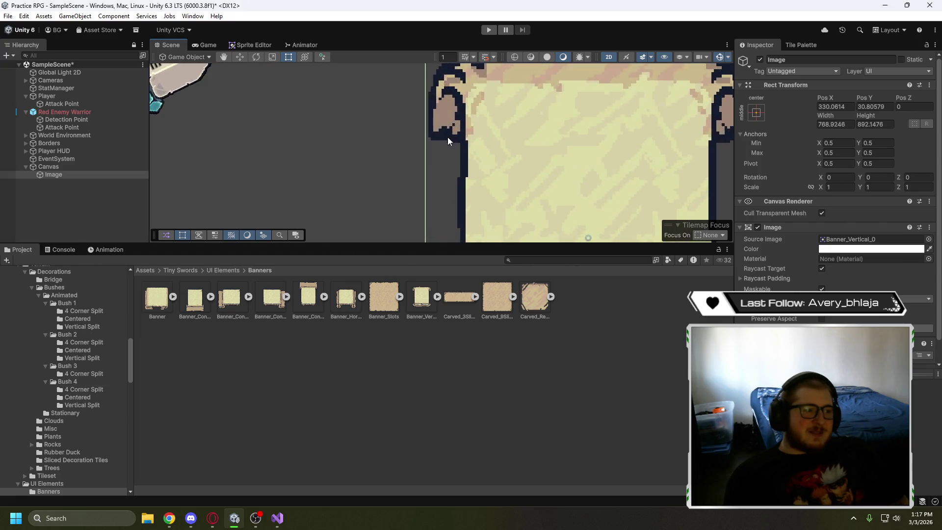
pyautogui.scroll(-5, 440, 149)
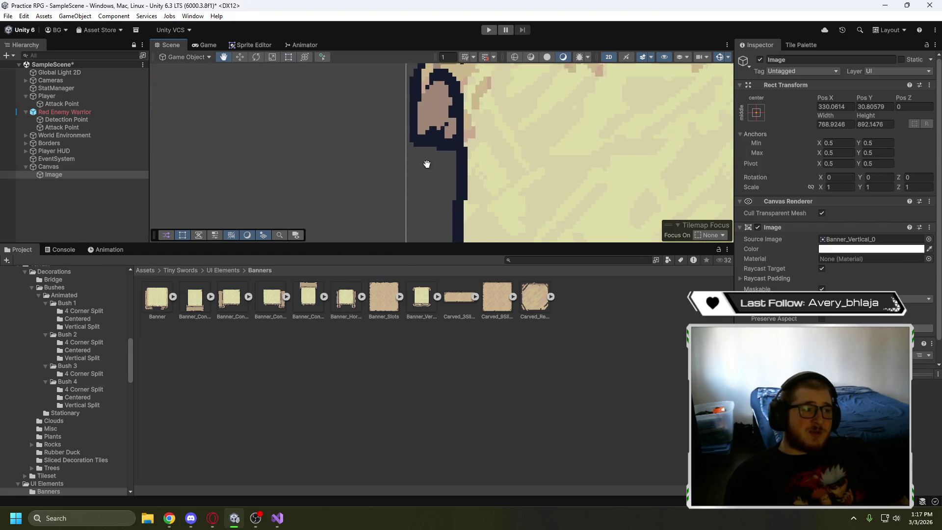
pyautogui.moveTo(378, 216)
pyautogui.mouseDown()
pyautogui.moveTo(304, 235)
pyautogui.moveTo(279, 213)
pyautogui.moveTo(363, 196)
pyautogui.moveTo(432, 131)
pyautogui.moveTo(521, 144)
pyautogui.mouseUp()
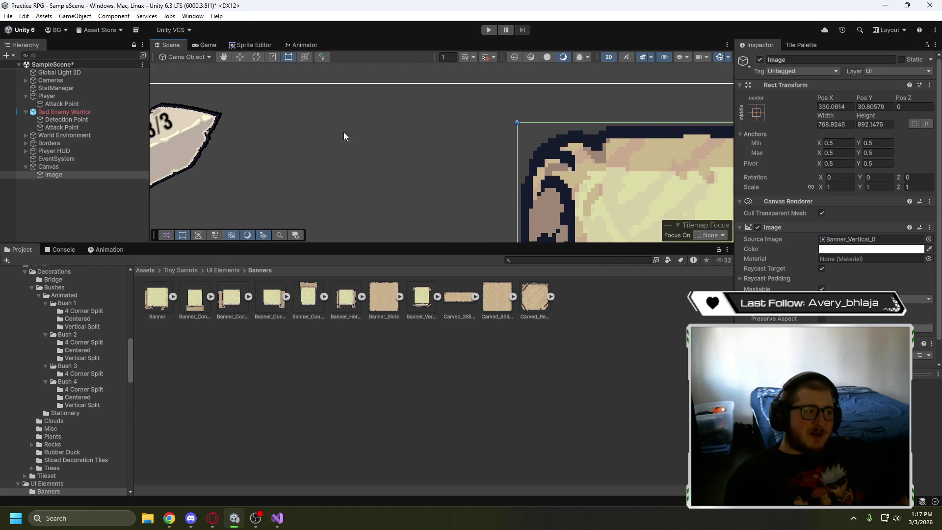
pyautogui.scroll(2, 201, 134)
pyautogui.rightClick(204, 132)
pyautogui.click(244, 113)
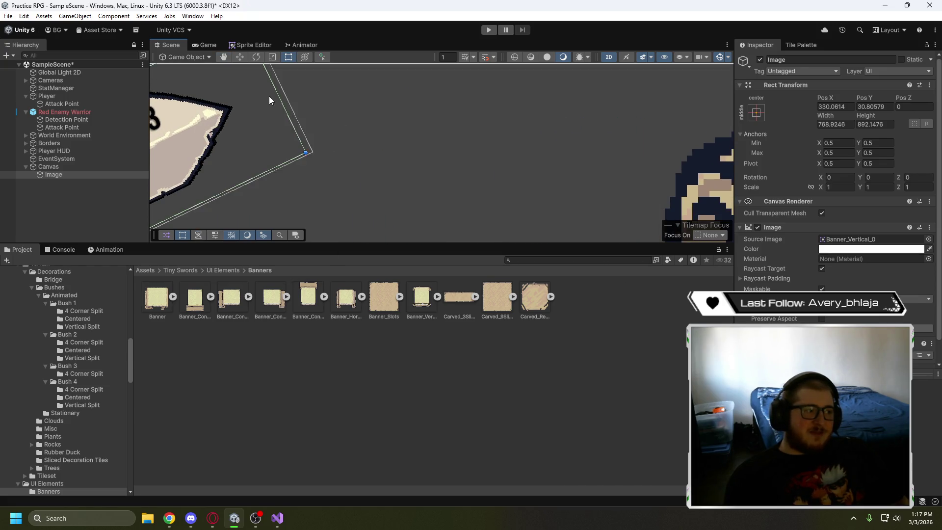
pyautogui.scroll(5, 198, 116)
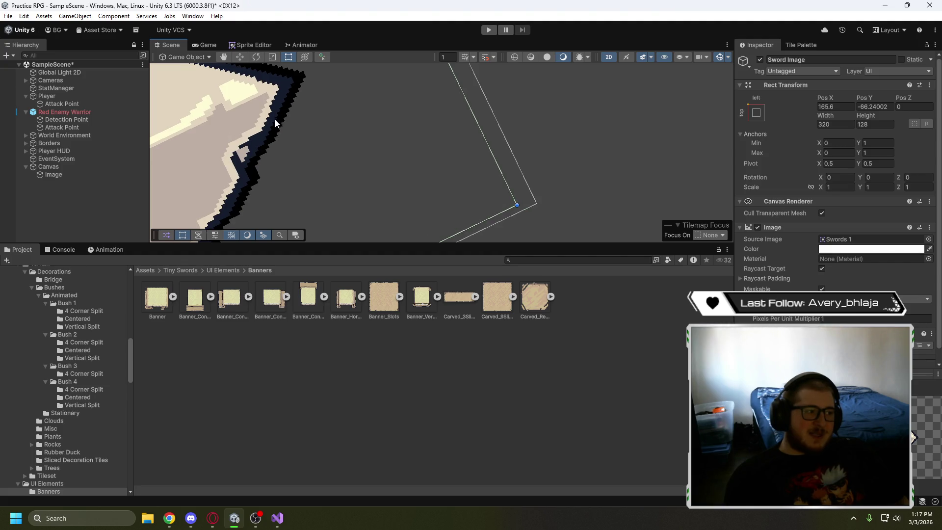
pyautogui.scroll(-8, 294, 132)
pyautogui.scroll(10, 489, 157)
pyautogui.moveTo(265, 133); pyautogui.dragTo(198, 106)
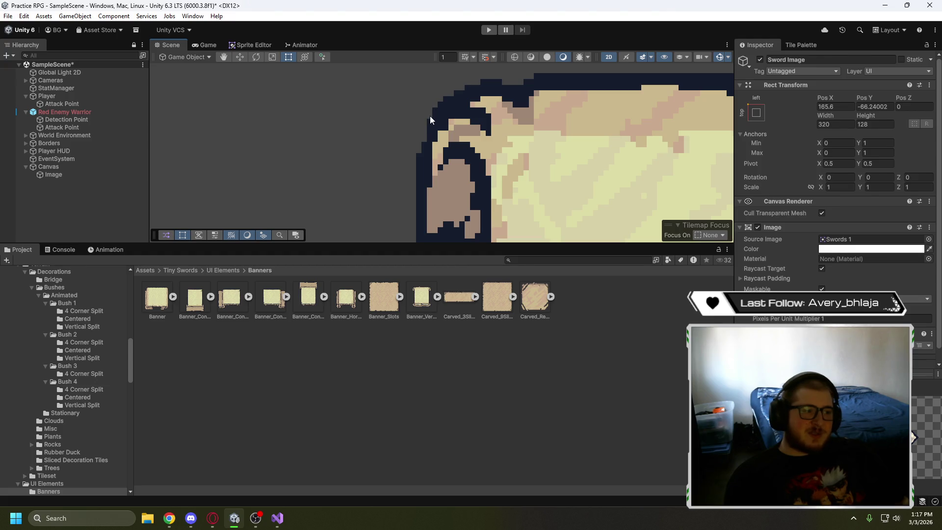
pyautogui.scroll(-5, 356, 155)
pyautogui.scroll(-3, 346, 166)
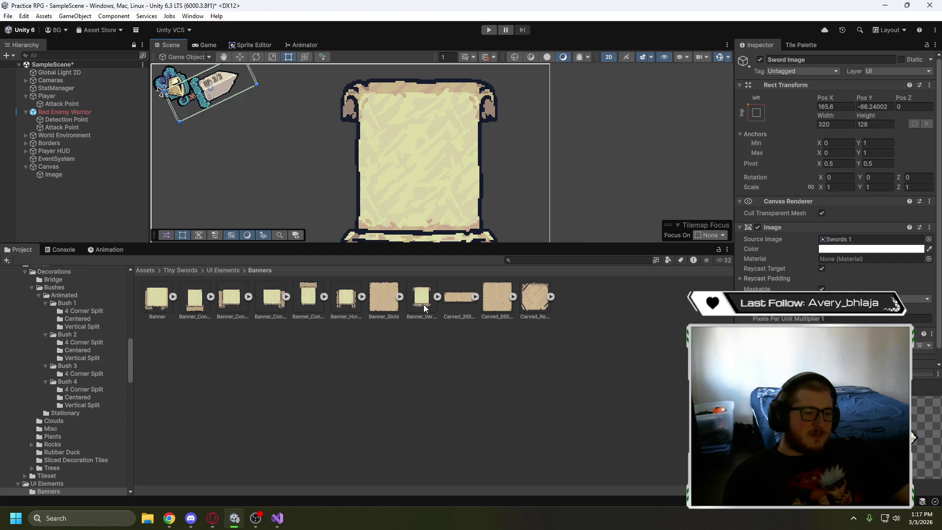
pyautogui.click(422, 304)
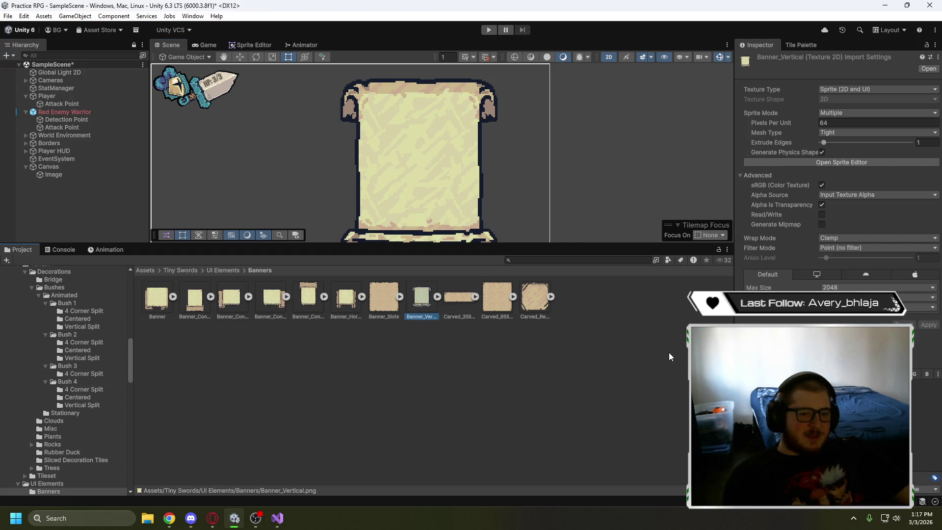
# Open Banner_Vertical in the Sprite Editor, keeping its pivot at Center
pyautogui.rightClick(428, 304)
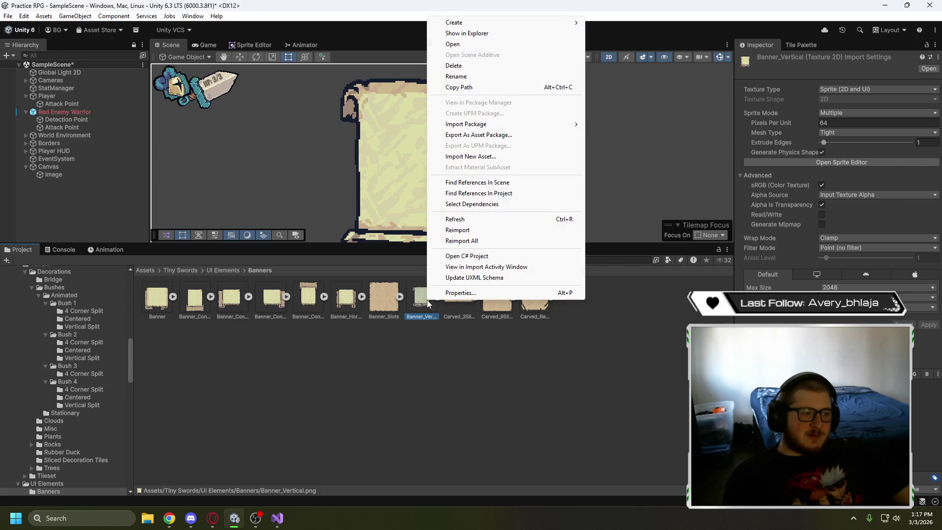
pyautogui.click(595, 367)
pyautogui.click(422, 299)
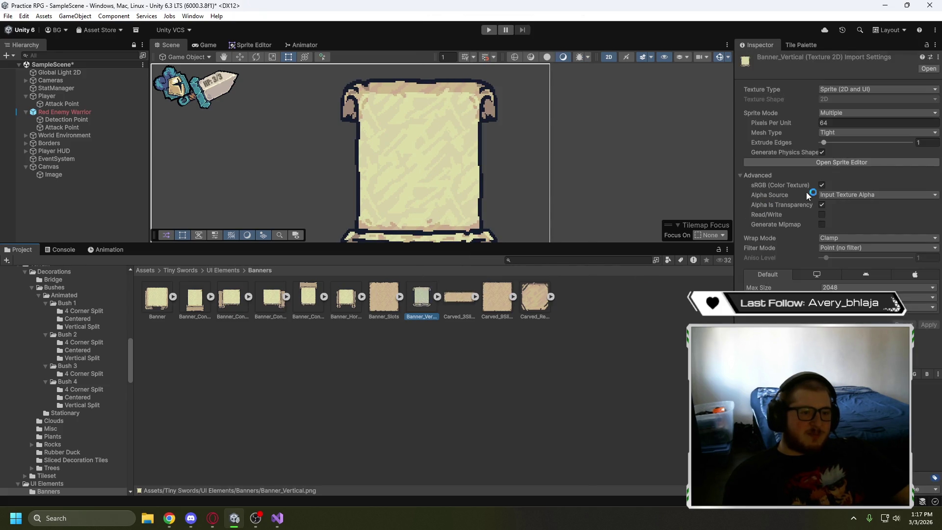
pyautogui.click(881, 165)
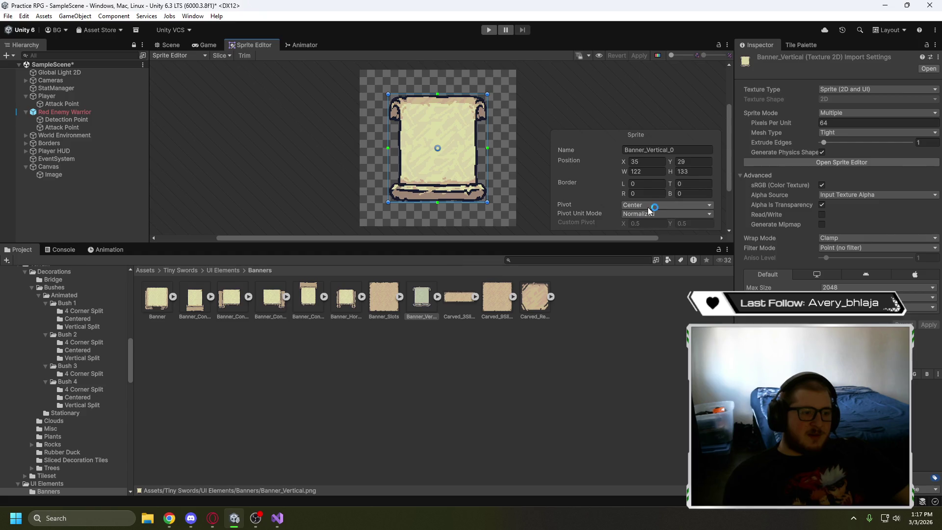
pyautogui.click(648, 206)
pyautogui.click(584, 201)
# Review the Sprite Editor's Slice options, then switch to the tutorial video
pyautogui.click(223, 56)
pyautogui.click(223, 56)
pyautogui.click(223, 56)
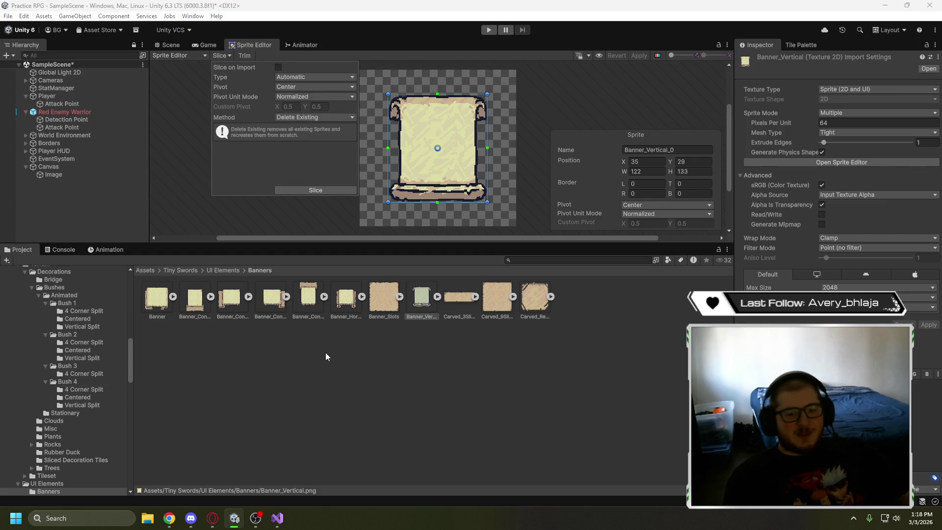
pyautogui.click(212, 517)
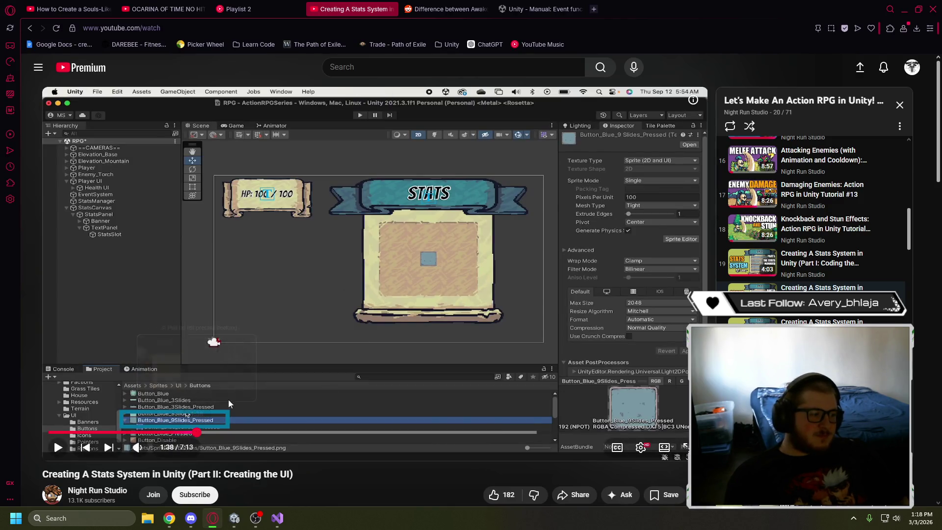
# Rewatch the tutorial's 9-slicing section from 1:38, pausing around 1:44 once the border is set
pyautogui.click(196, 432)
pyautogui.click(296, 345)
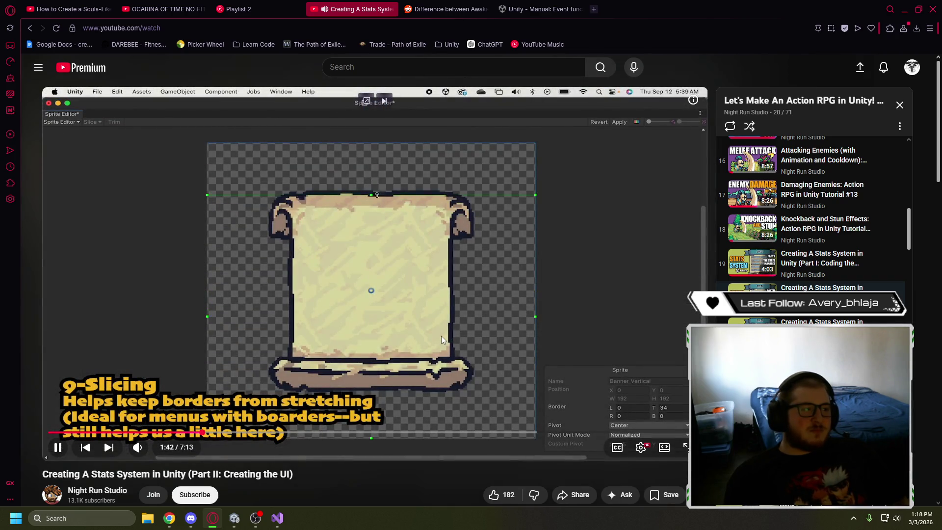
pyautogui.click(401, 321)
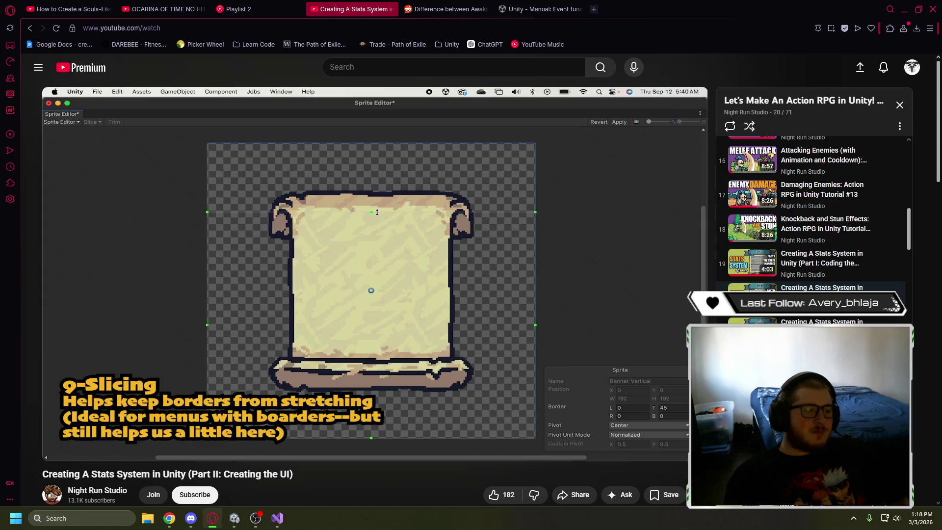
pyautogui.click(524, 270)
pyautogui.click(534, 263)
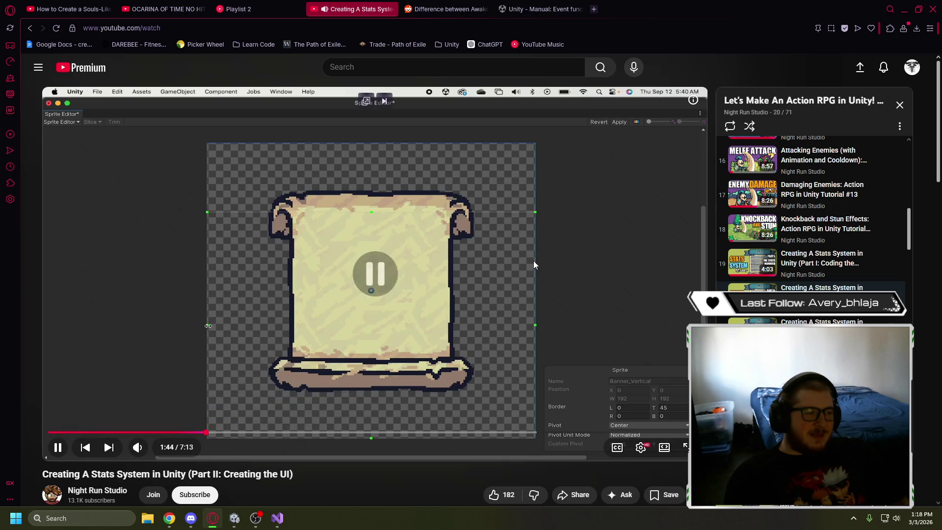
# Return to Unity's Sprite Editor and shift the Banner_Vertical_0 preview left
pyautogui.click(234, 518)
pyautogui.scroll(2, 380, 157)
pyautogui.scroll(-2, 382, 155)
pyautogui.moveTo(382, 155); pyautogui.dragTo(260, 172)
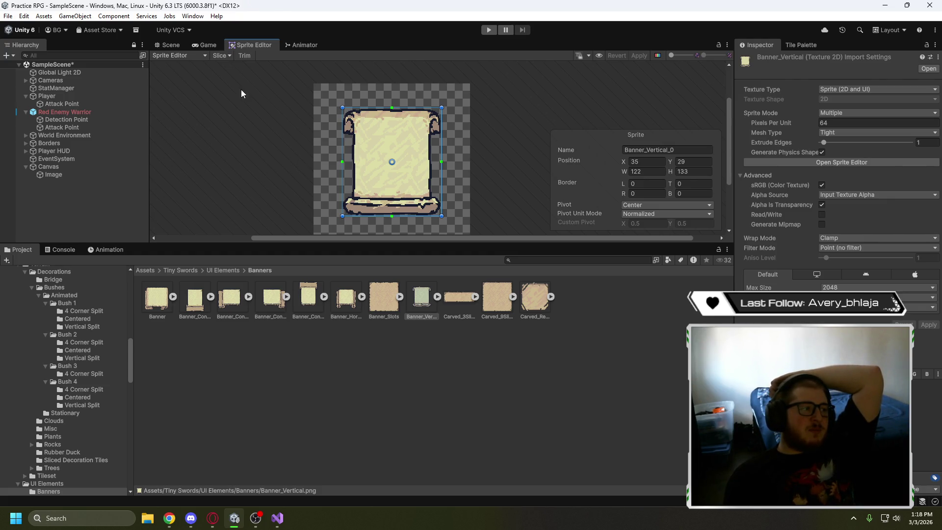
pyautogui.click(228, 56)
pyautogui.click(303, 78)
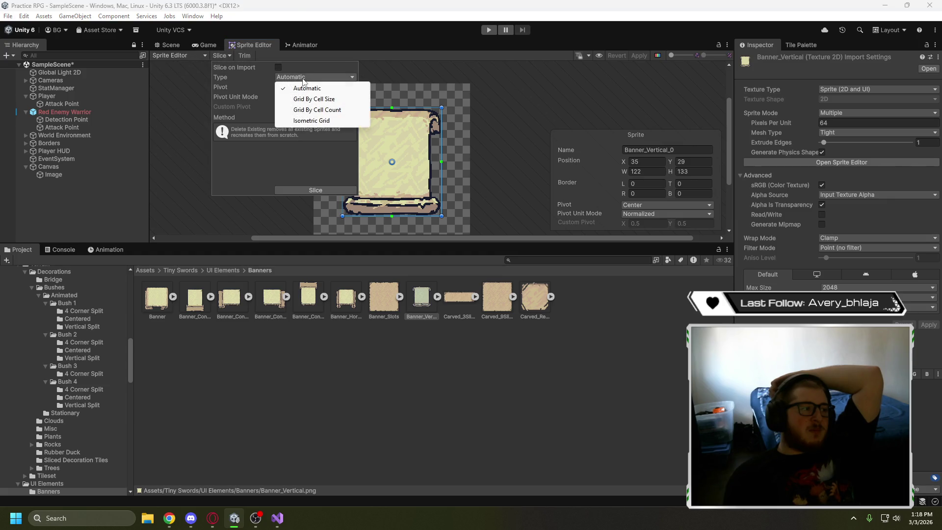
pyautogui.click(267, 82)
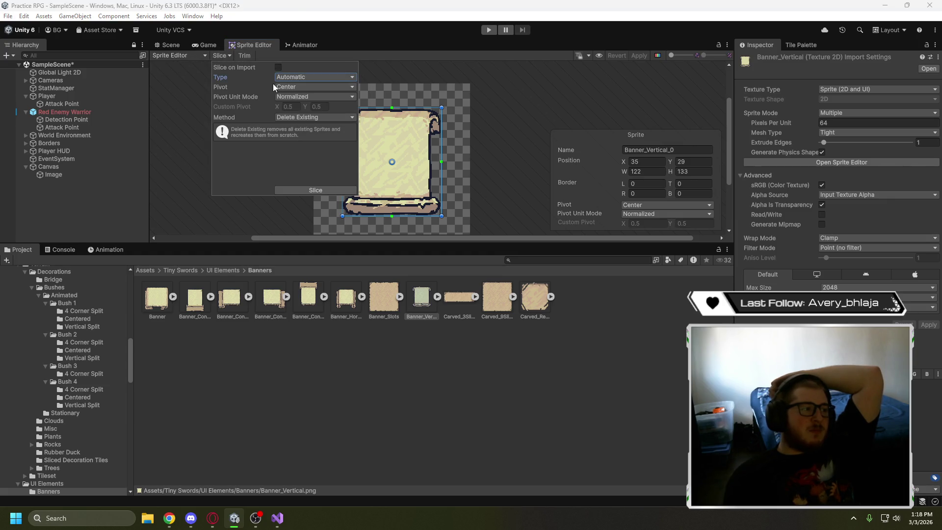
pyautogui.click(281, 87)
pyautogui.click(278, 95)
pyautogui.click(277, 95)
pyautogui.click(258, 97)
pyautogui.click(296, 119)
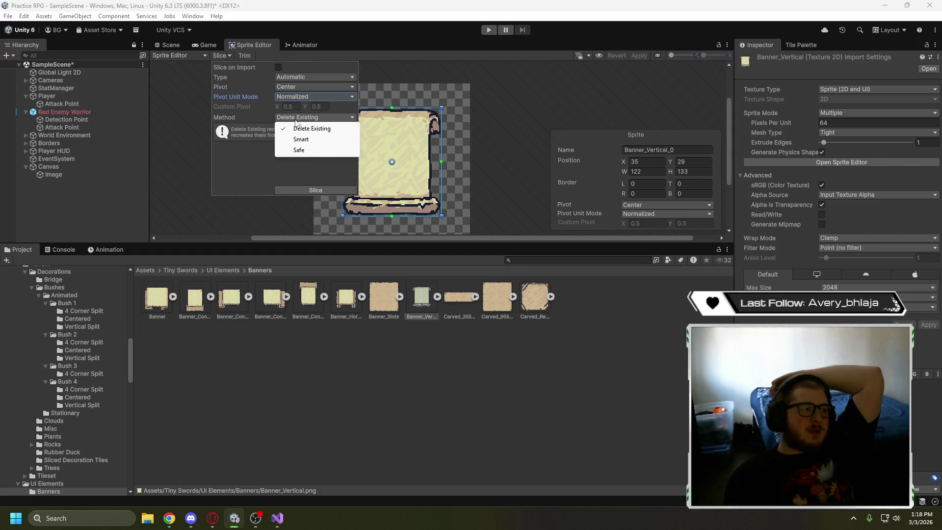
pyautogui.click(247, 120)
pyautogui.click(193, 87)
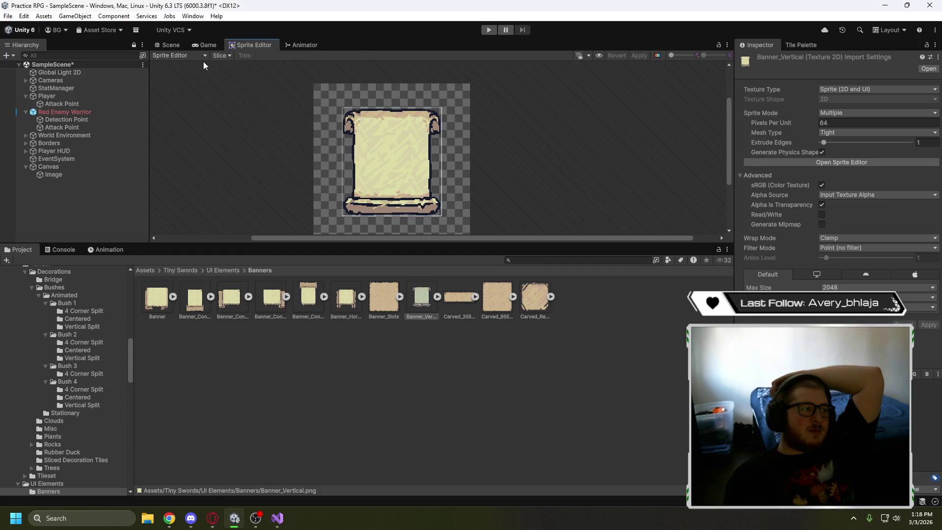
pyautogui.click(204, 56)
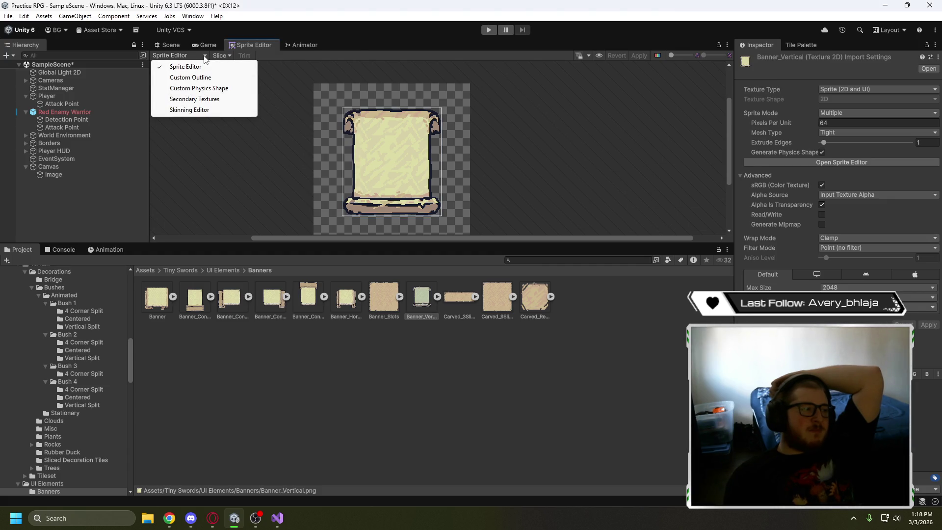
pyautogui.click(255, 140)
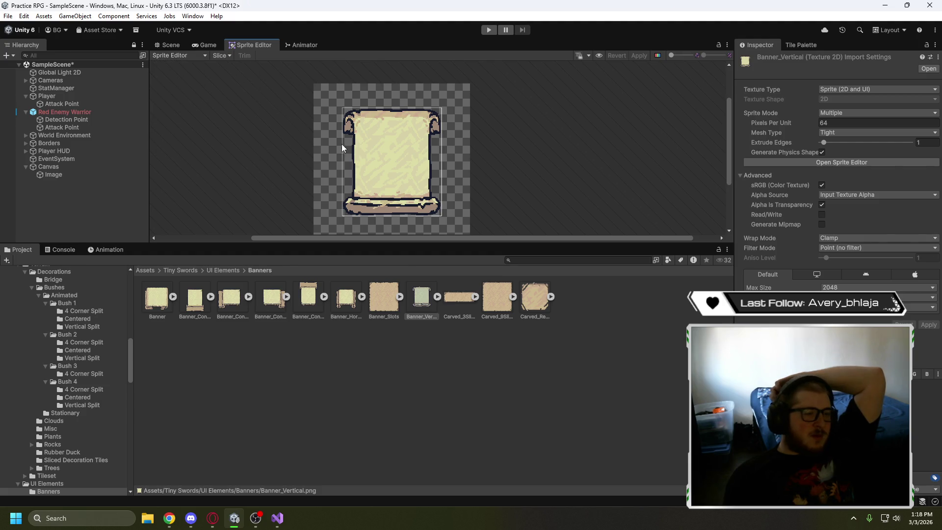
pyautogui.click(397, 174)
# Move and shrink the Banner_Vertical_0 rect onto the parchment, raising its bottom edge
pyautogui.moveTo(396, 174)
pyautogui.mouseDown()
pyautogui.moveTo(390, 145)
pyautogui.moveTo(417, 145)
pyautogui.mouseUp()
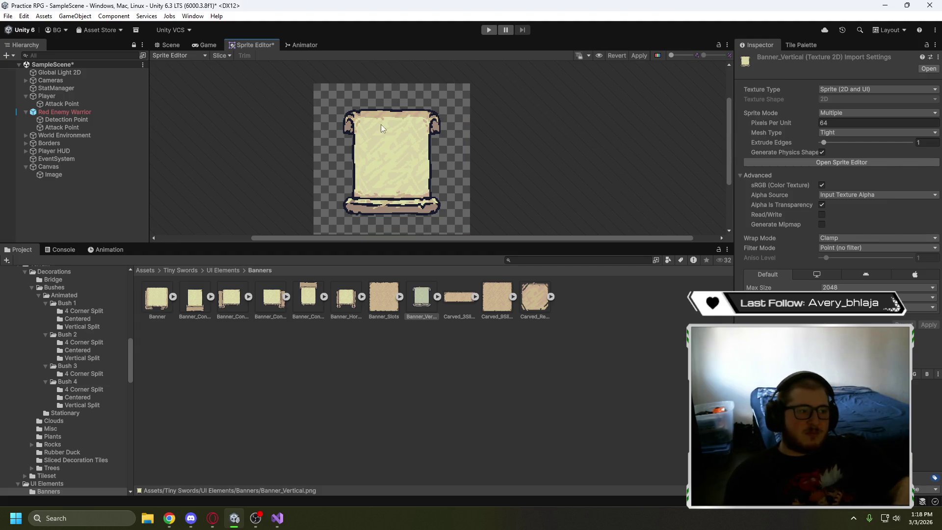
pyautogui.moveTo(473, 226); pyautogui.dragTo(425, 199)
pyautogui.scroll(3, 363, 152)
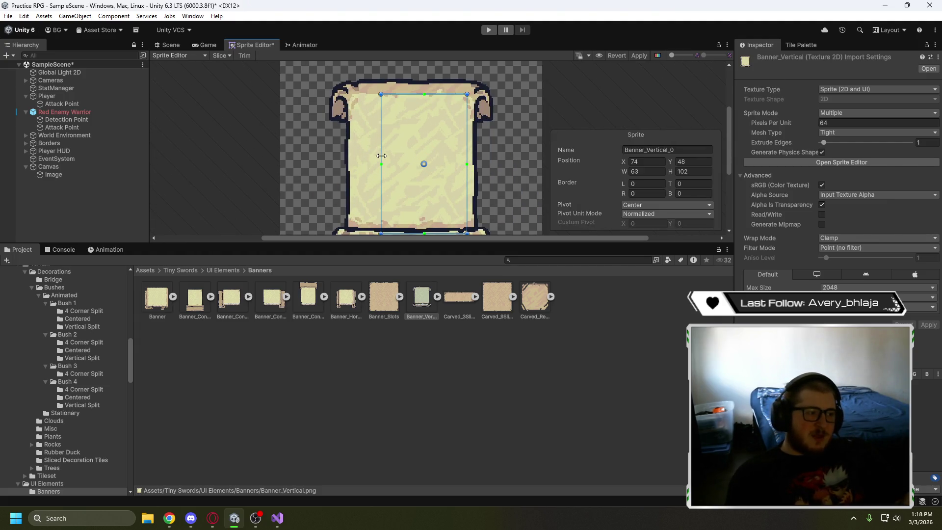
pyautogui.moveTo(382, 152); pyautogui.dragTo(357, 152)
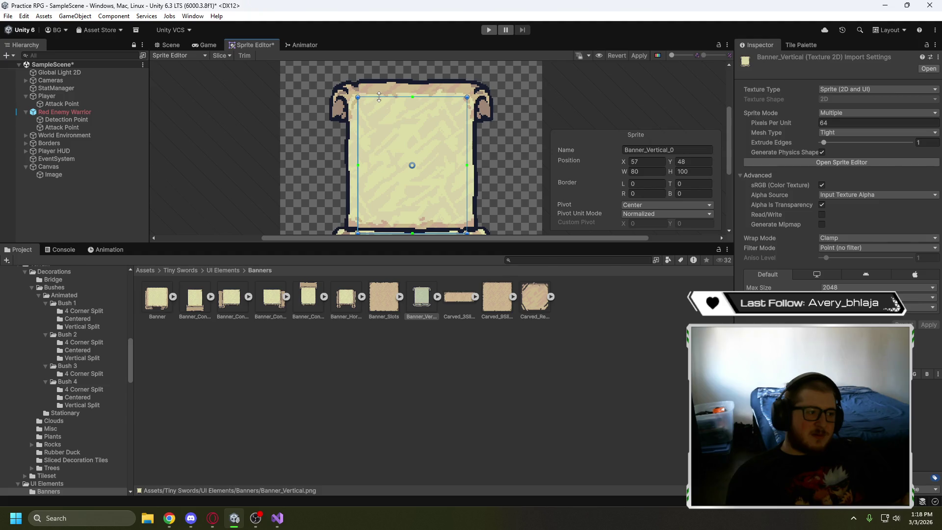
pyautogui.moveTo(423, 233)
pyautogui.mouseDown()
pyautogui.moveTo(424, 213)
pyautogui.moveTo(460, 206)
pyautogui.mouseUp()
pyautogui.scroll(5, 340, 210)
pyautogui.scroll(-5, 436, 183)
pyautogui.scroll(3, 450, 149)
pyautogui.scroll(5, 448, 116)
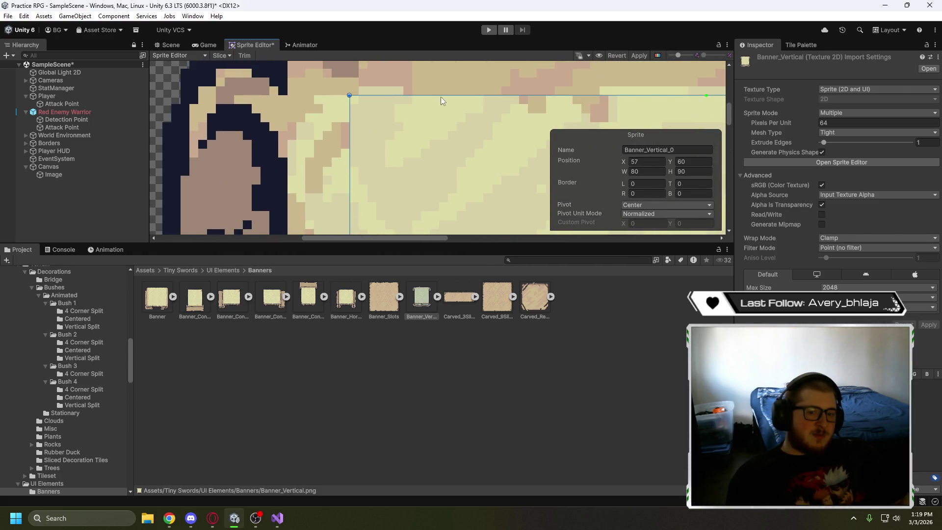
# Lower the rect's top edge and pull its right edge in to 77×87, then bring up the tutorial
pyautogui.moveTo(441, 96); pyautogui.dragTo(441, 122)
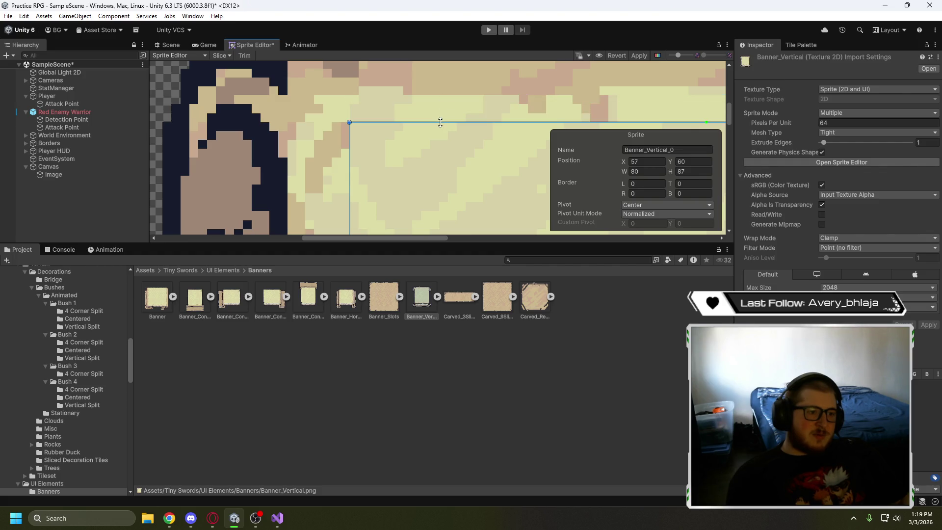
pyautogui.scroll(-4, 427, 157)
pyautogui.scroll(-3, 428, 156)
pyautogui.scroll(6, 472, 97)
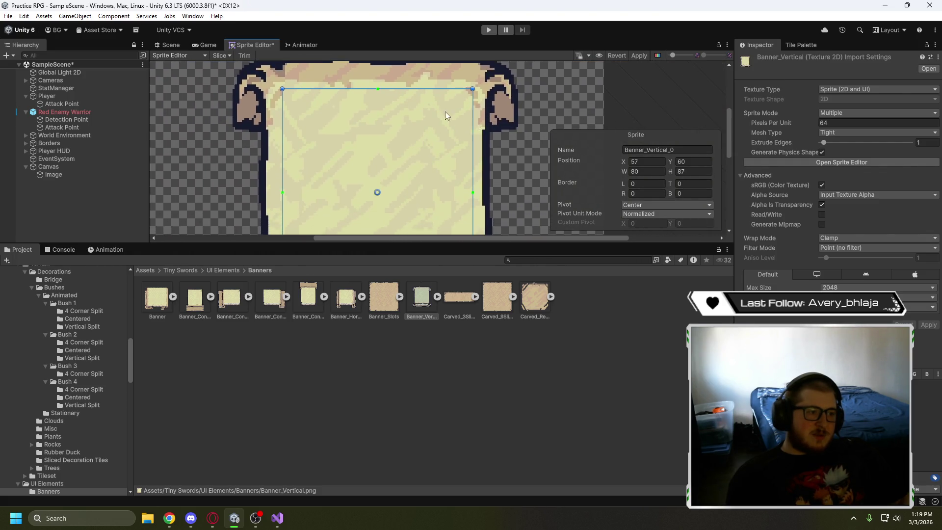
pyautogui.moveTo(510, 105); pyautogui.dragTo(493, 105)
pyautogui.scroll(-3, 428, 148)
pyautogui.scroll(-4, 428, 148)
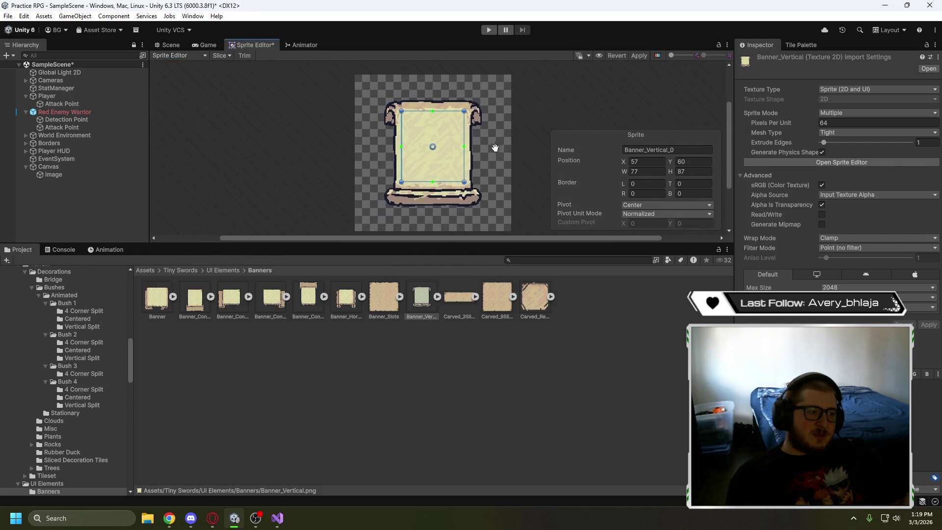
pyautogui.scroll(5, 504, 134)
pyautogui.scroll(-4, 508, 159)
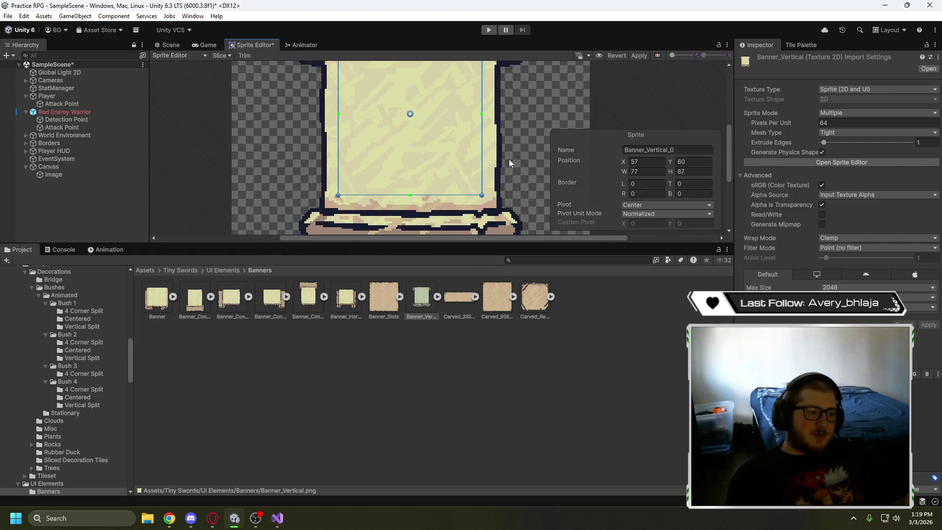
pyautogui.scroll(-2, 513, 161)
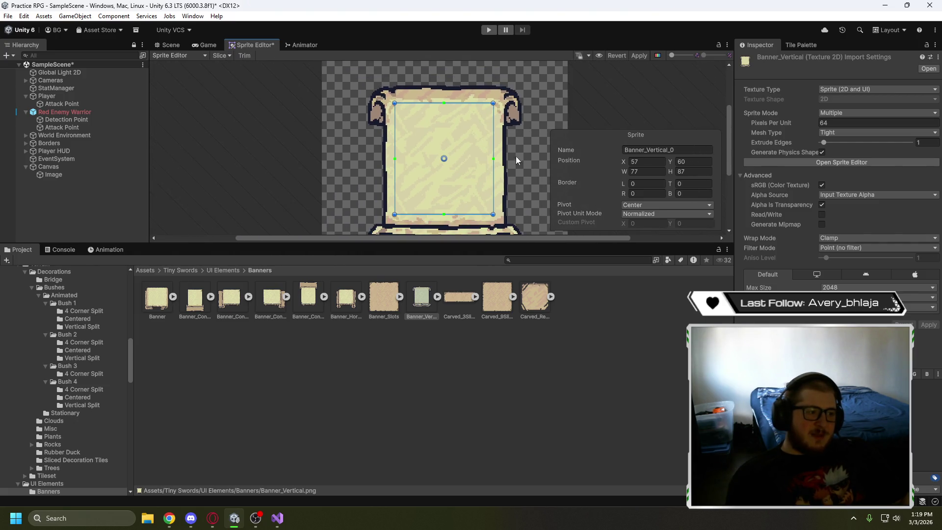
pyautogui.click(213, 518)
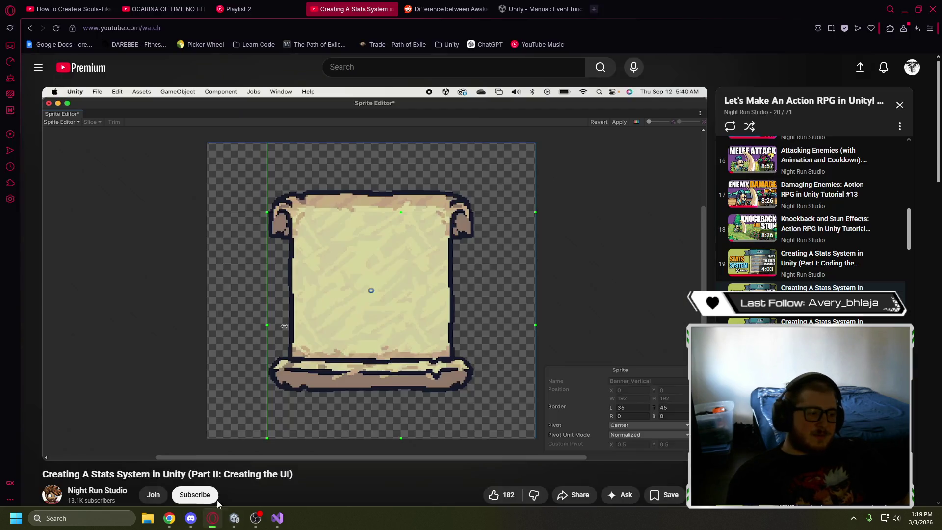
# Play the tutorial's border step, then return to Unity
pyautogui.click(266, 306)
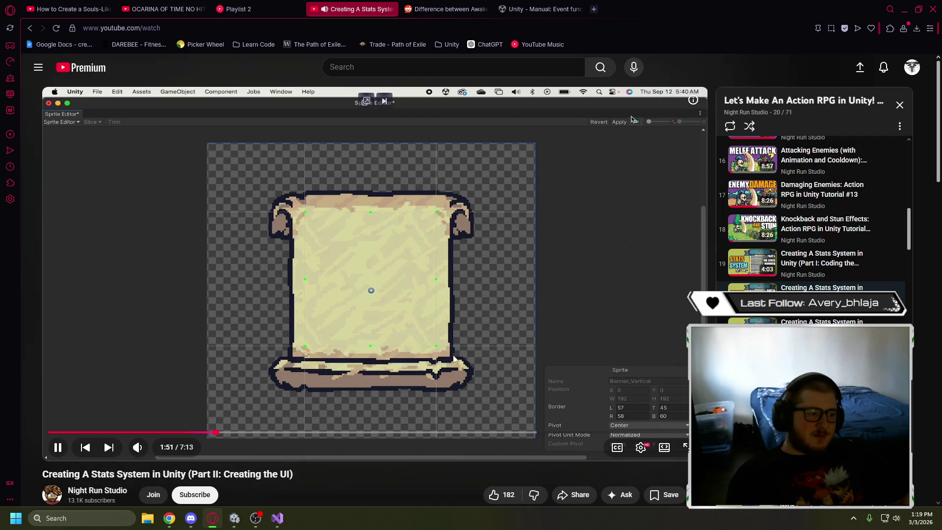
pyautogui.click(496, 272)
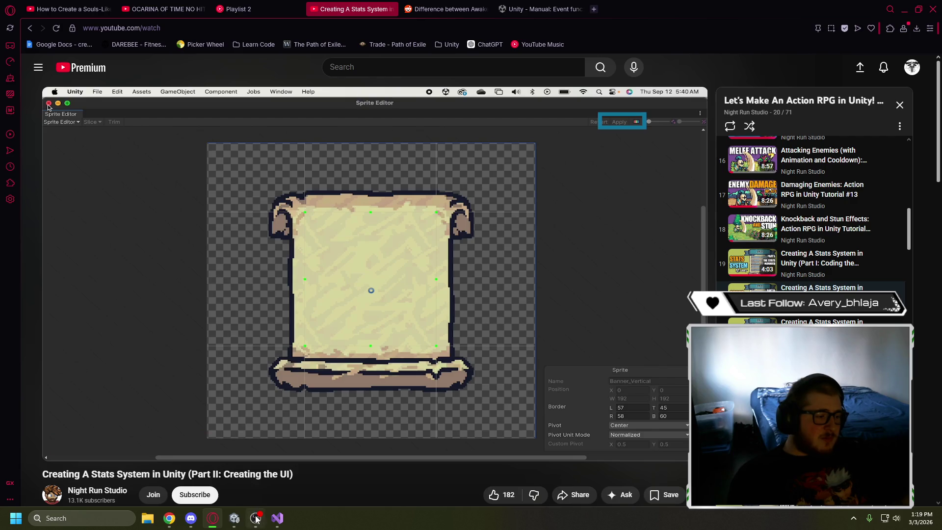
pyautogui.click(234, 518)
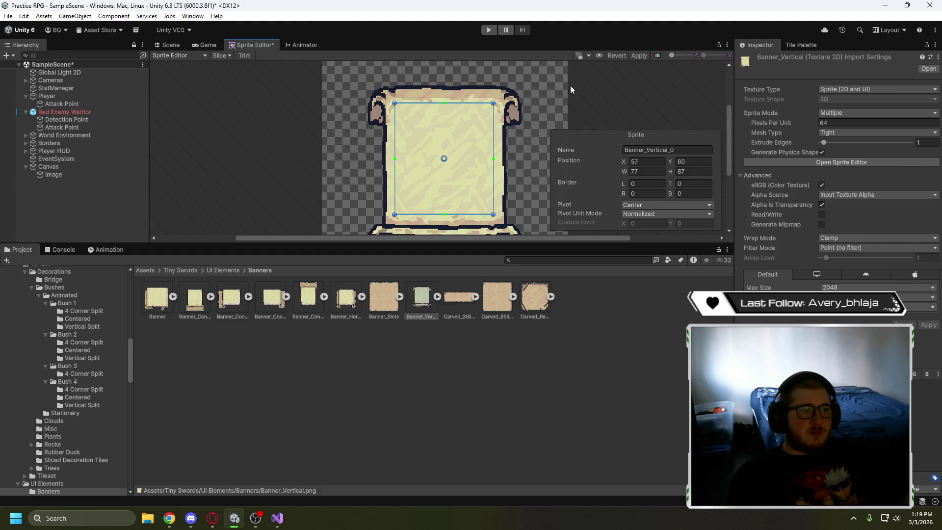
# Revert the rect edits and apply Single sprite mode to Banner_Vertical for a full 192×192 sprite
pyautogui.click(613, 54)
pyautogui.click(842, 112)
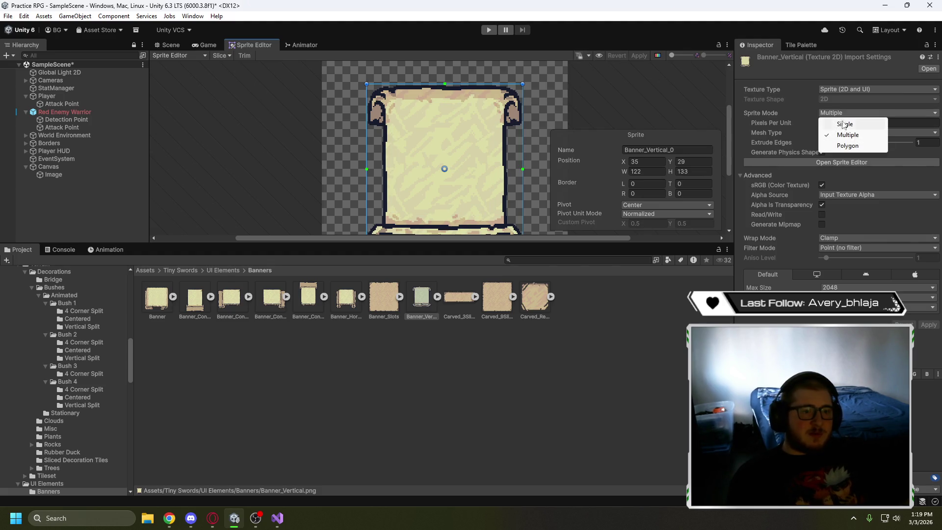
pyautogui.click(844, 123)
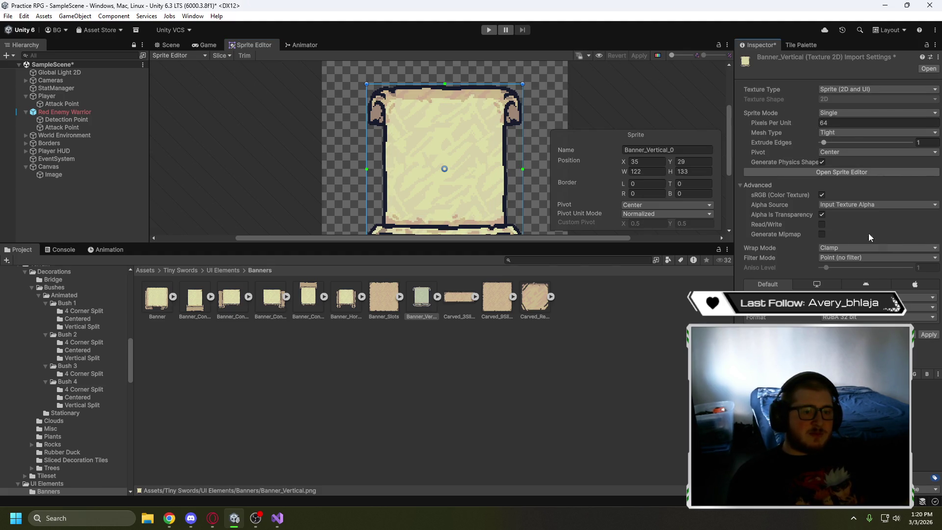
pyautogui.click(929, 335)
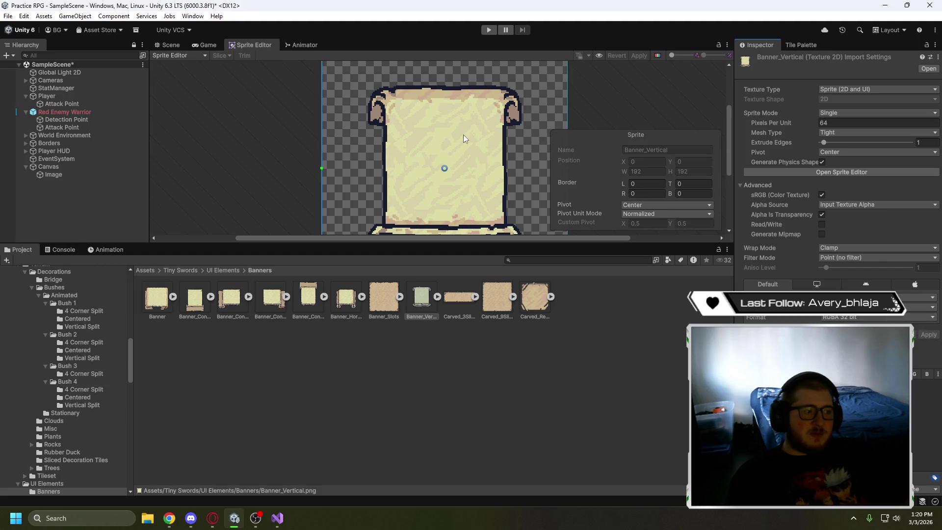
# Pull the right slice border inward to 58 and enlarge the sprite editing area
pyautogui.scroll(-2, 463, 134)
pyautogui.moveTo(536, 130); pyautogui.dragTo(481, 132)
pyautogui.scroll(2, 489, 131)
pyautogui.moveTo(147, 143)
pyautogui.mouseDown()
pyautogui.moveTo(275, 143)
pyautogui.moveTo(148, 142)
pyautogui.mouseUp()
pyautogui.scroll(-3, 185, 144)
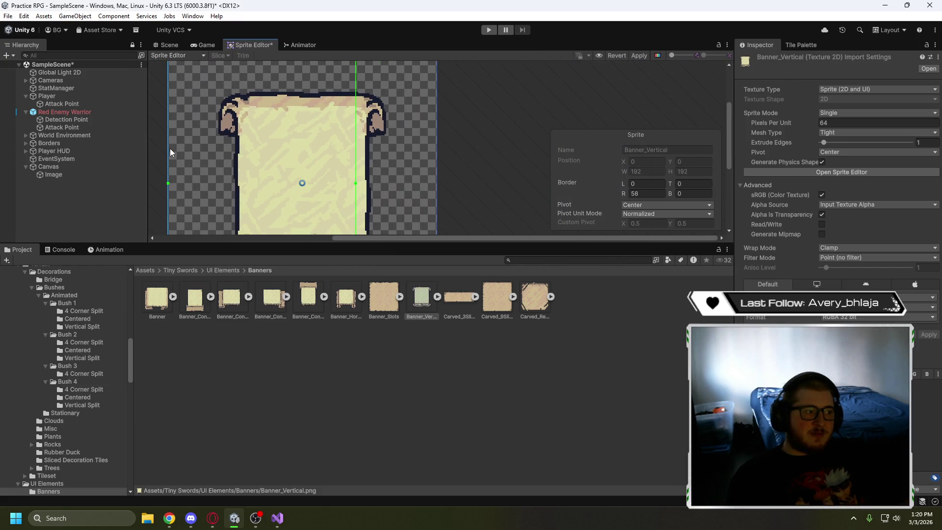
pyautogui.click(167, 149)
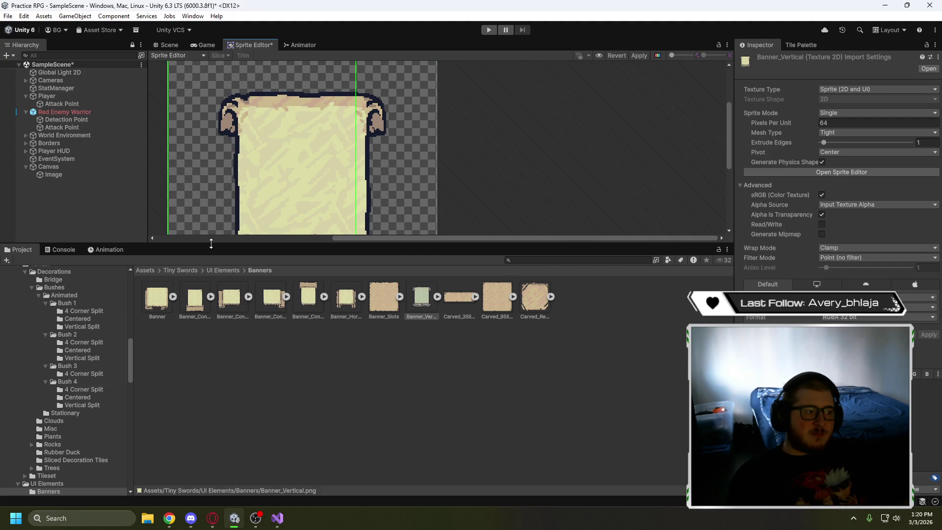
pyautogui.moveTo(215, 242); pyautogui.dragTo(215, 366)
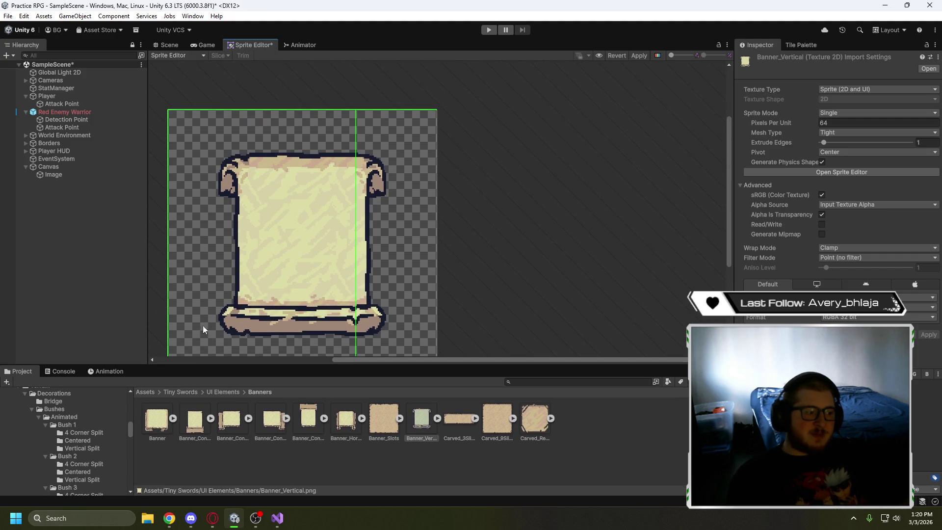
# Set the left slice border to 57 and the top border to 45 below the curls
pyautogui.click(198, 224)
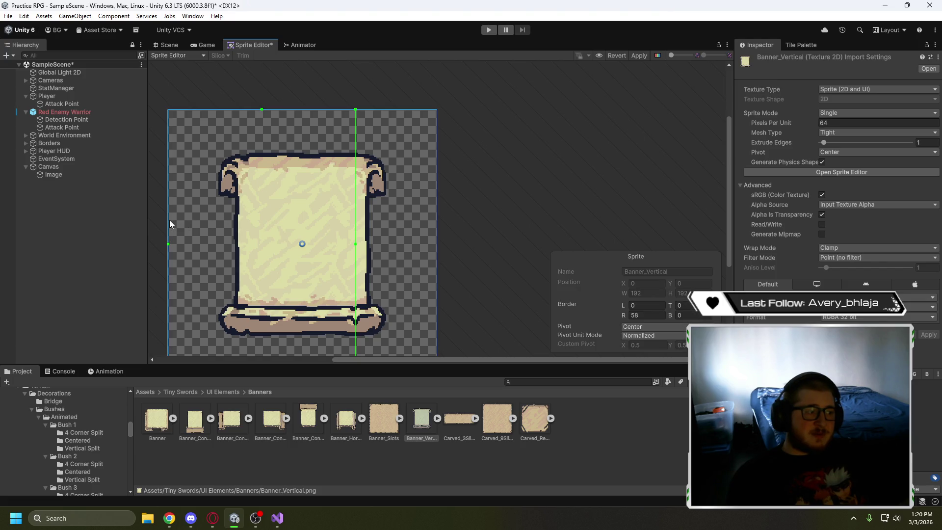
pyautogui.moveTo(168, 220); pyautogui.dragTo(248, 225)
pyautogui.moveTo(265, 110); pyautogui.dragTo(265, 172)
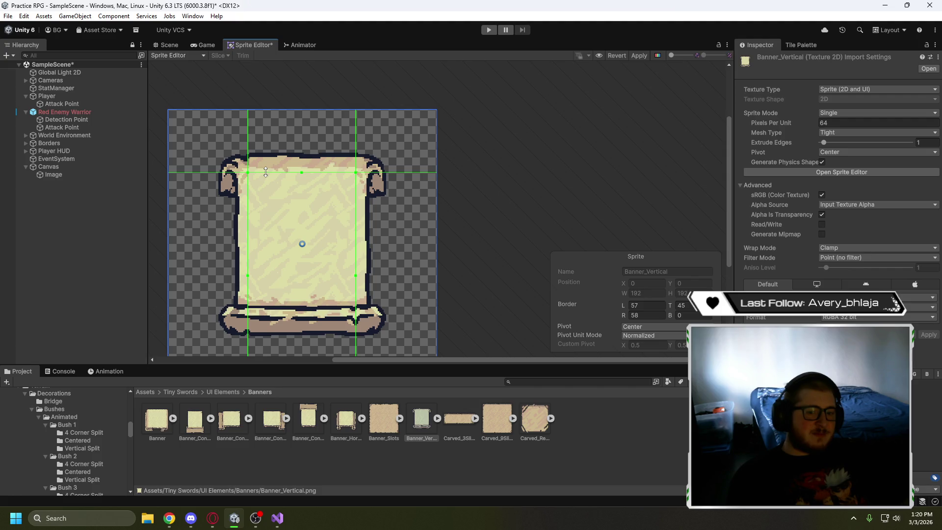
pyautogui.scroll(5, 271, 175)
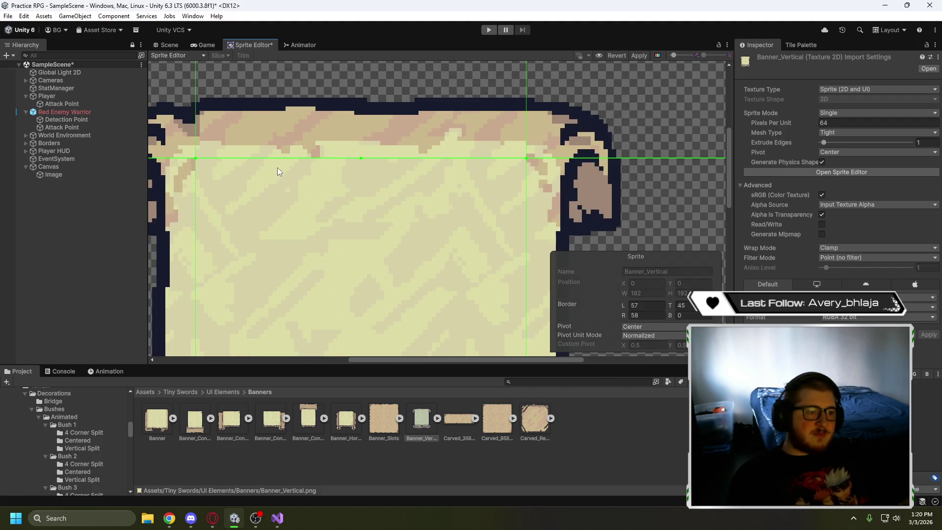
pyautogui.scroll(-5, 308, 192)
pyautogui.scroll(4, 305, 202)
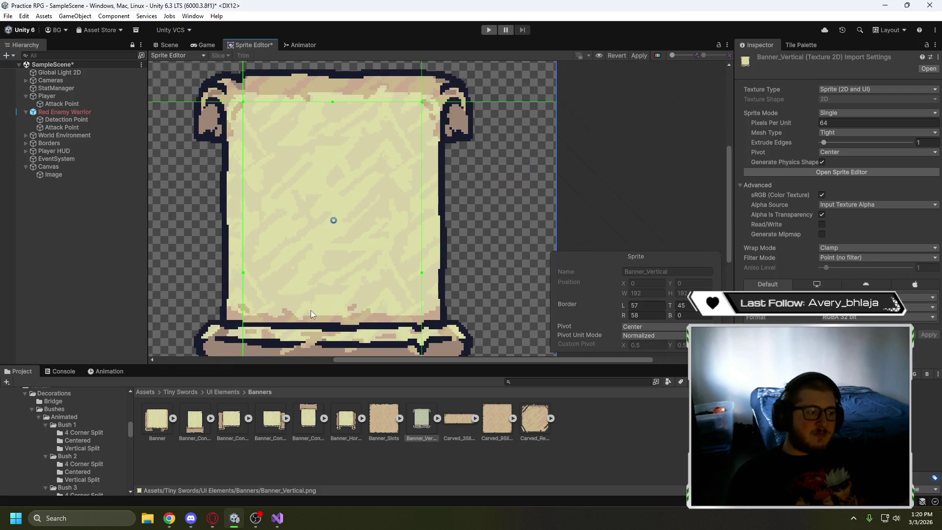
pyautogui.scroll(-4, 314, 245)
pyautogui.scroll(-1, 308, 312)
pyautogui.scroll(1, 353, 267)
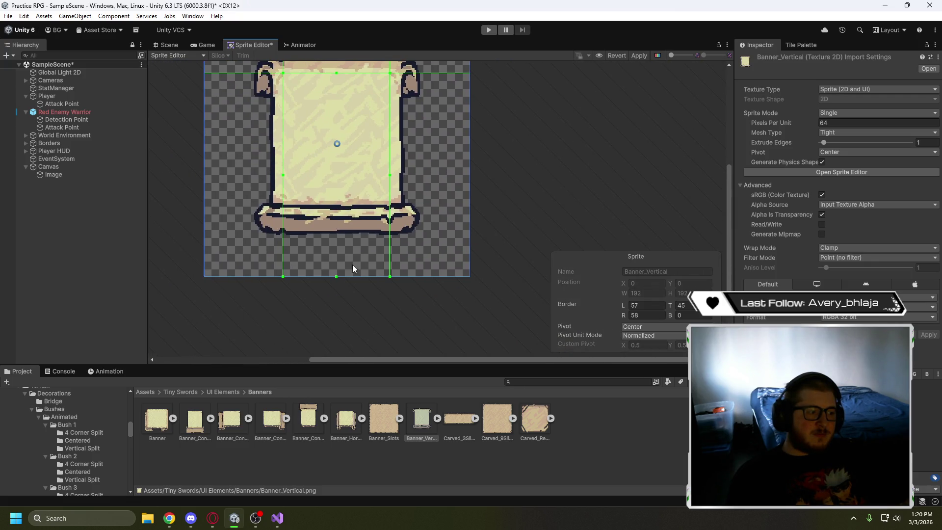
# Set the bottom slice border to 60 above the base roll and centre the banner in view
pyautogui.moveTo(321, 276); pyautogui.dragTo(326, 195)
pyautogui.scroll(3, 326, 195)
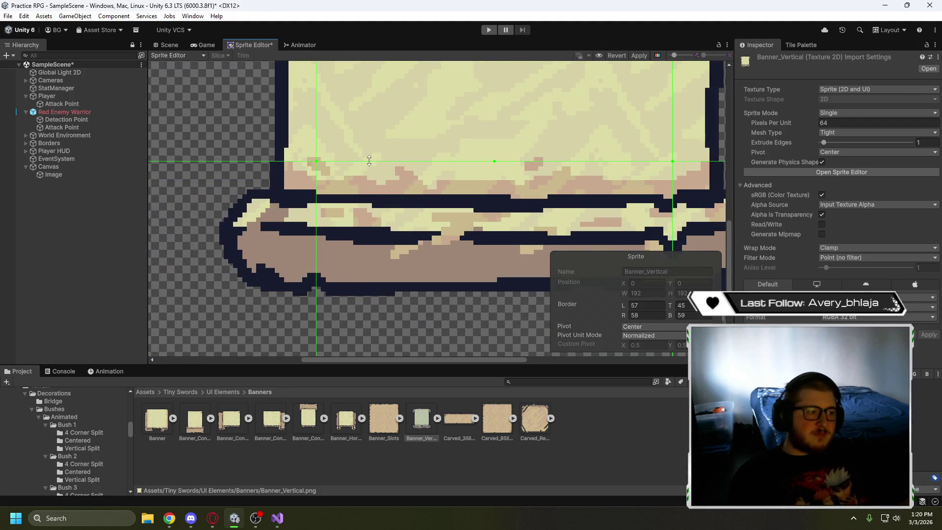
pyautogui.moveTo(369, 160); pyautogui.dragTo(369, 157)
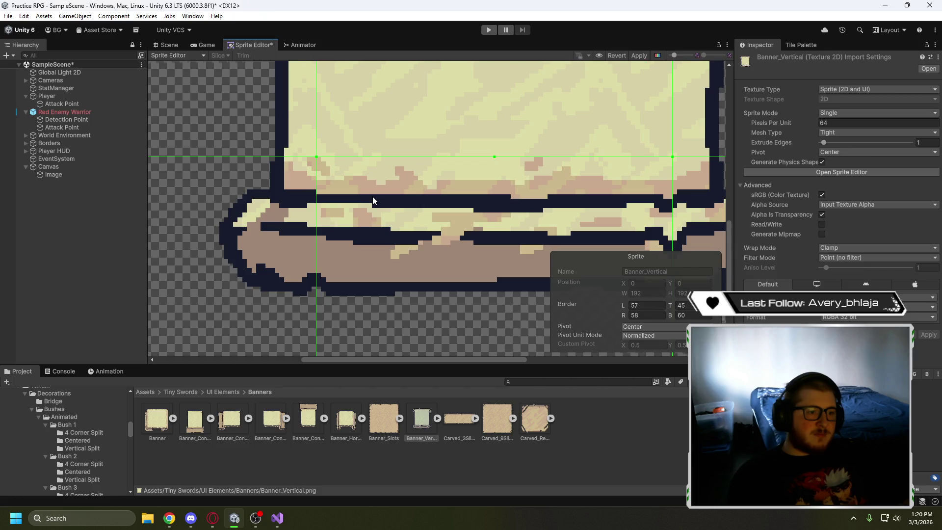
pyautogui.scroll(-3, 372, 196)
pyautogui.moveTo(509, 152)
pyautogui.mouseDown()
pyautogui.moveTo(479, 218)
pyautogui.moveTo(488, 213)
pyautogui.mouseUp()
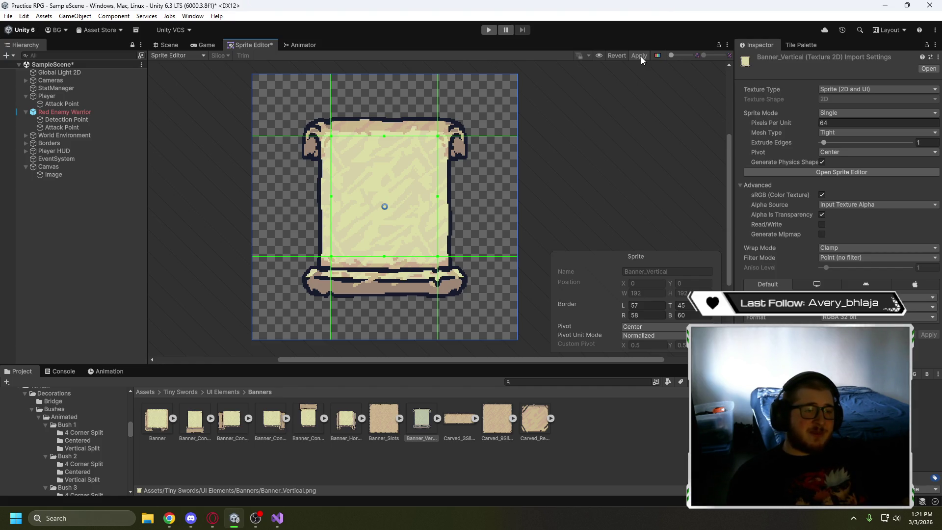
# Apply the 9-slice borders, expand Banner_Vertical to show its sprite, and resume the tutorial at 1:58
pyautogui.click(640, 56)
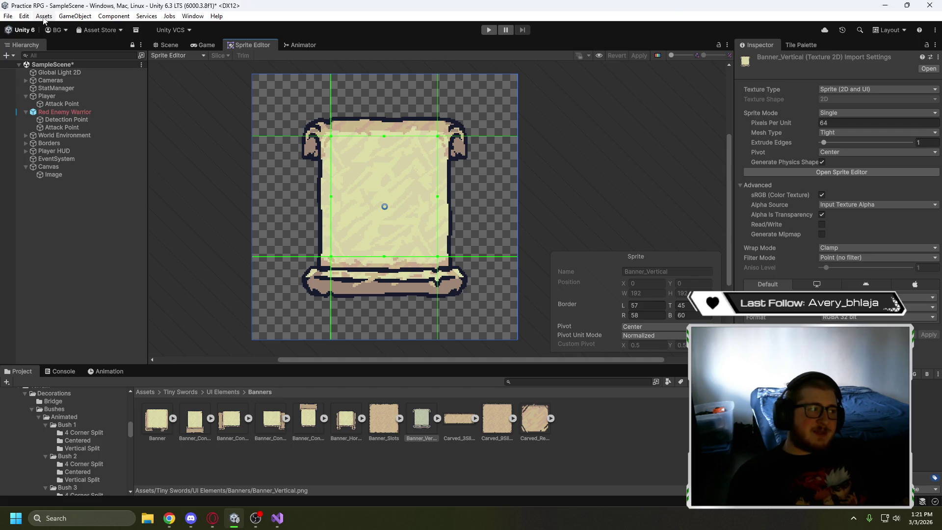
pyautogui.click(44, 19)
pyautogui.click(347, 6)
pyautogui.click(436, 418)
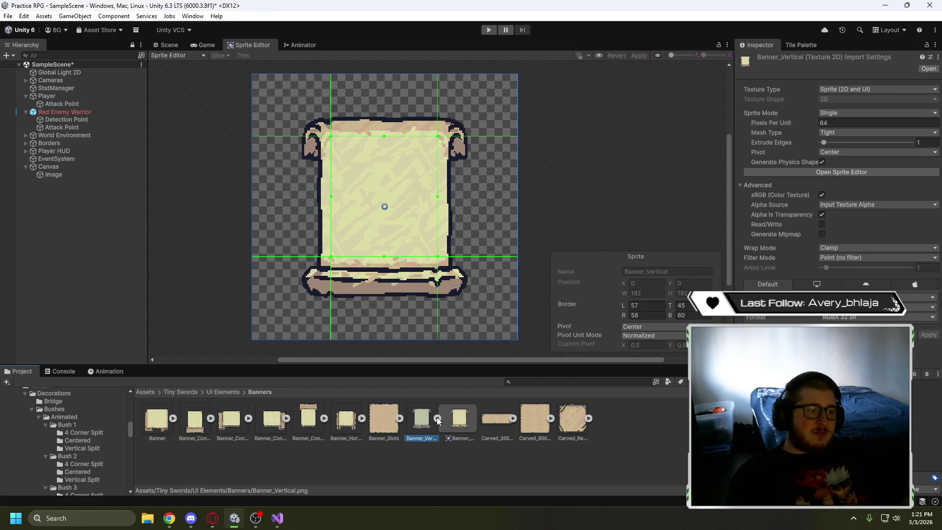
pyautogui.click(212, 518)
pyautogui.click(367, 289)
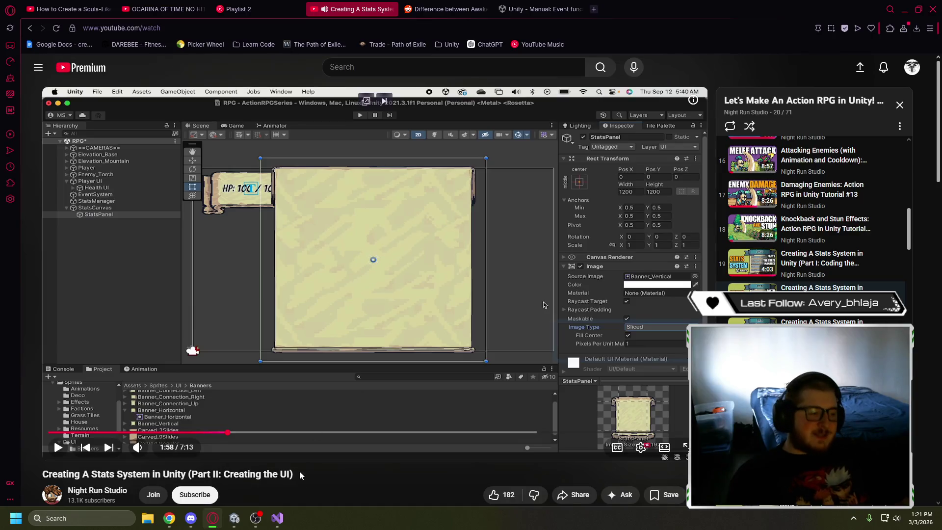
# After seeing StatsPanel's Image Type set to Sliced, return to the Unity editor
pyautogui.click(235, 516)
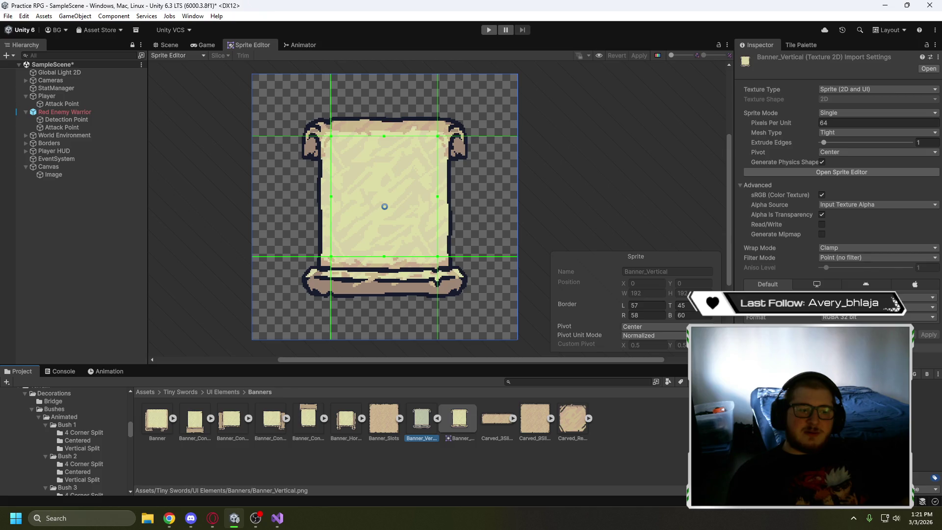
# In the Scene view, assign the sliced Banner_Vertical sprite as the canvas Image's Source Image
pyautogui.scroll(-3, 839, 196)
pyautogui.scroll(3, 839, 196)
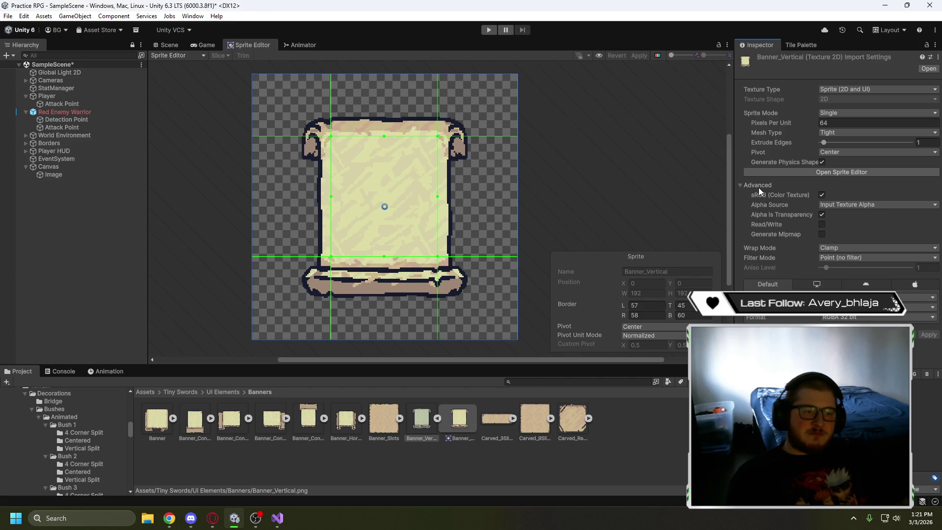
pyautogui.click(168, 45)
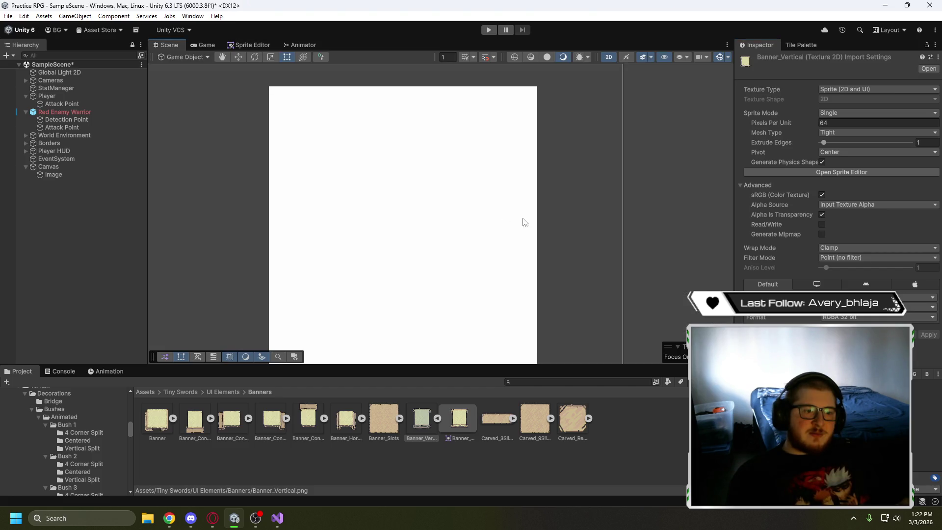
pyautogui.scroll(-5, 207, 211)
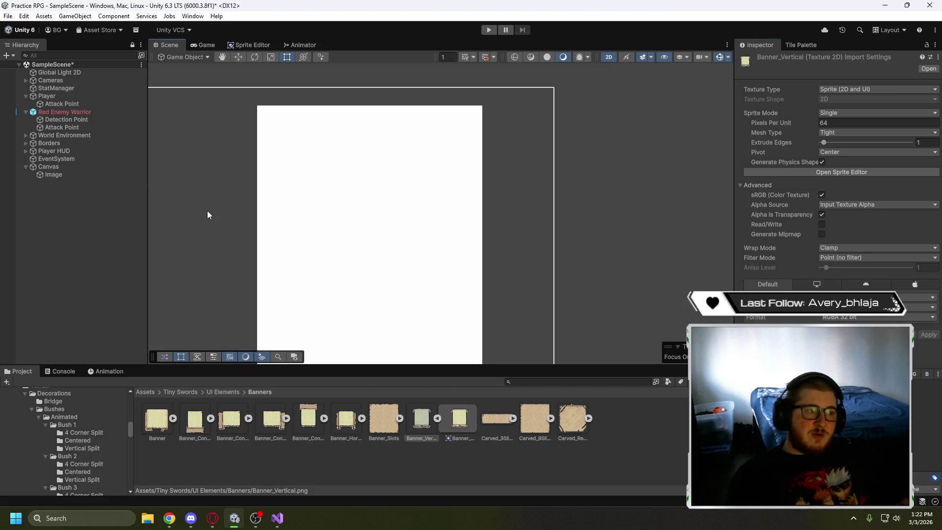
pyautogui.click(49, 174)
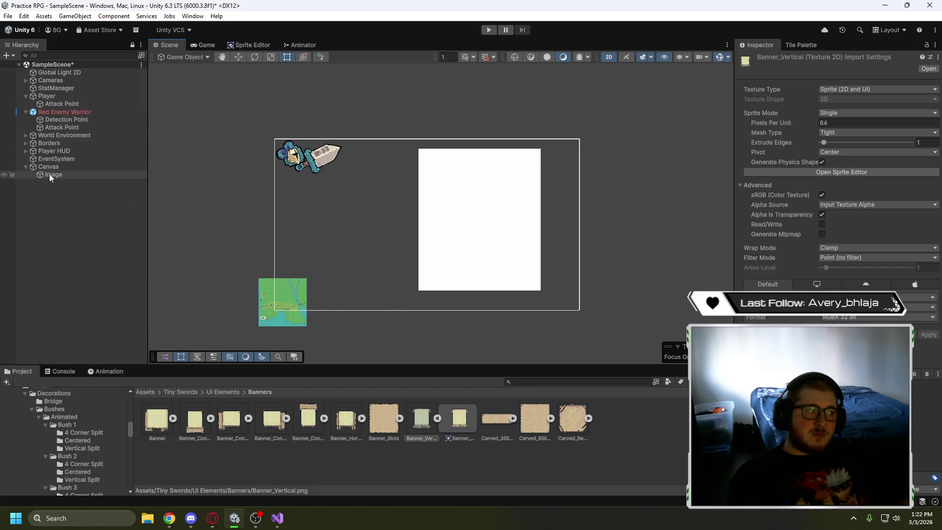
pyautogui.moveTo(421, 417); pyautogui.dragTo(842, 241)
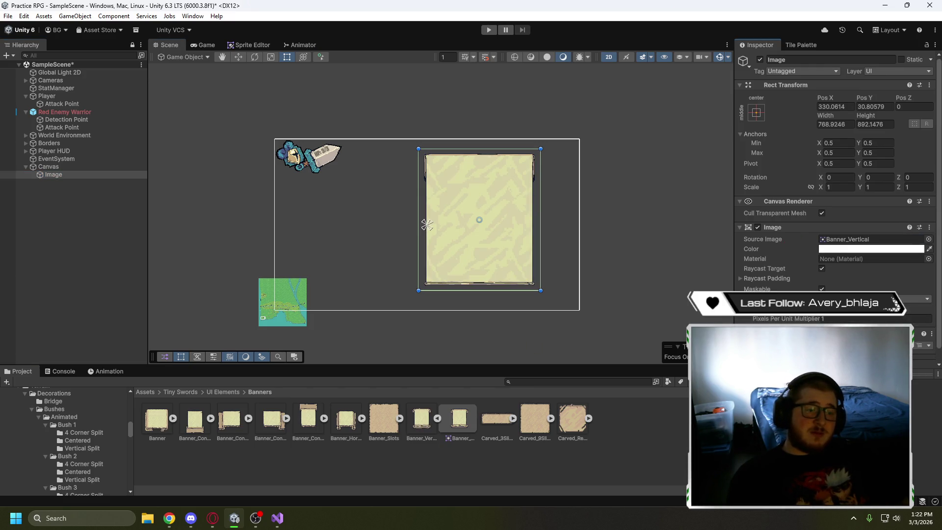
# Confirm the Image Type is Sliced, then resume the tutorial video at 2:19
pyautogui.scroll(-1, 765, 282)
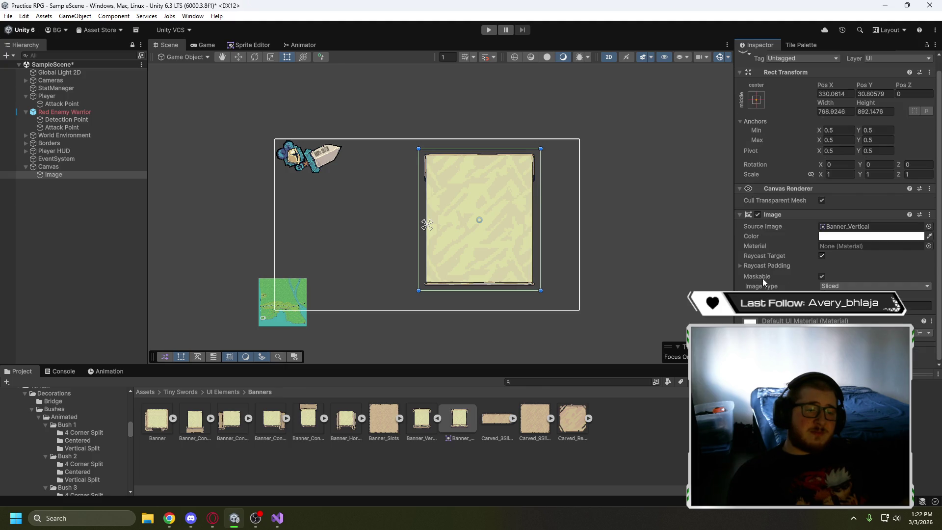
pyautogui.click(739, 266)
pyautogui.click(739, 266)
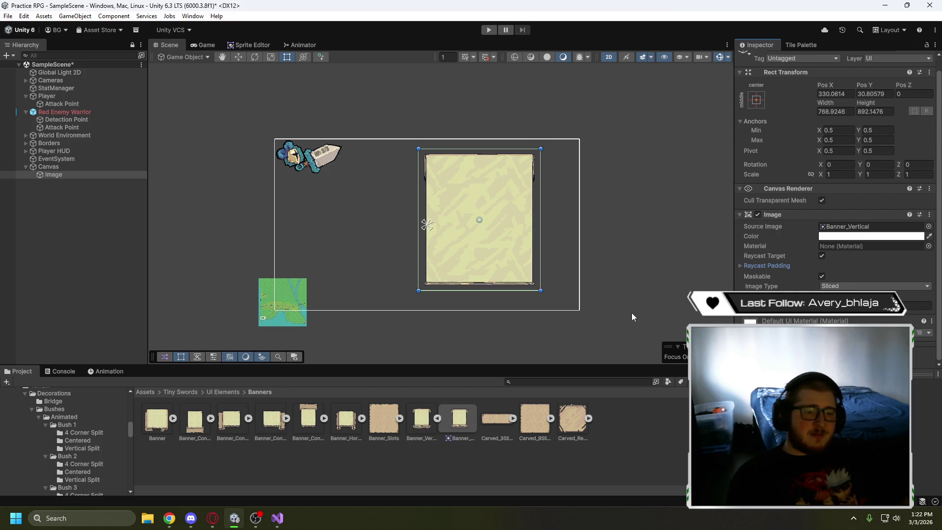
pyautogui.click(873, 286)
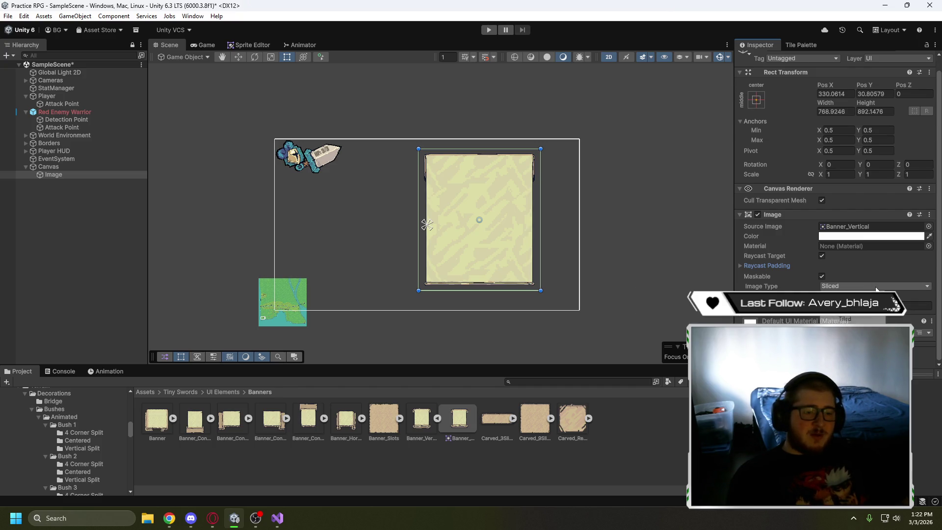
pyautogui.click(763, 286)
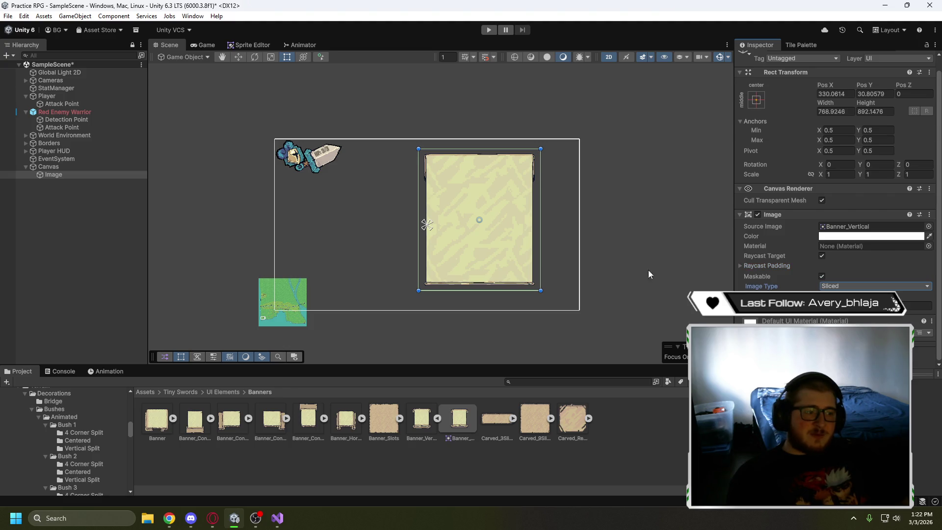
pyautogui.click(212, 518)
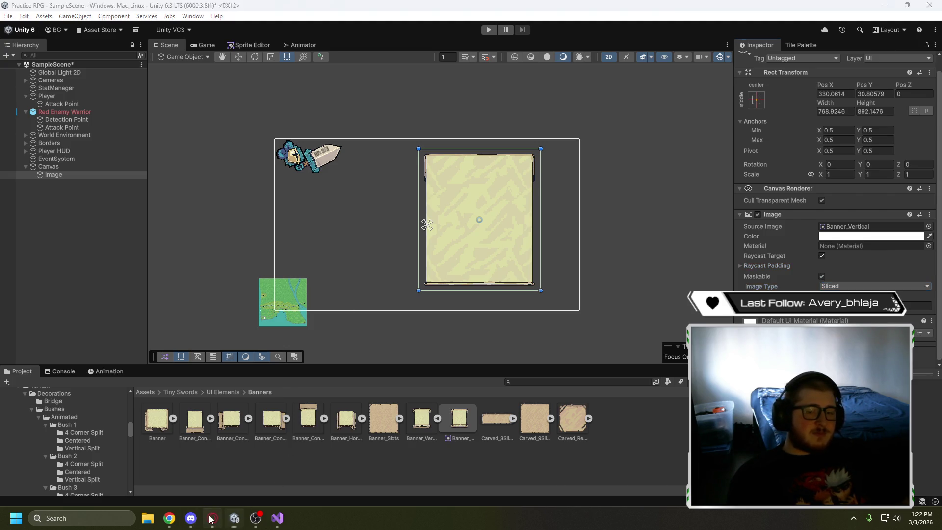
pyautogui.click(296, 226)
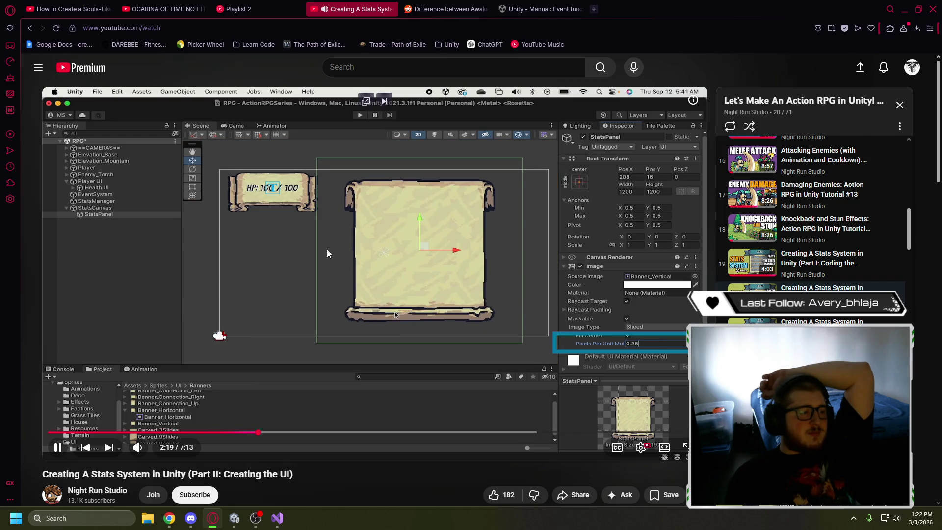
# Pause the tutorial at its Image settings and bring the Visual Studio window forward
pyautogui.click(380, 215)
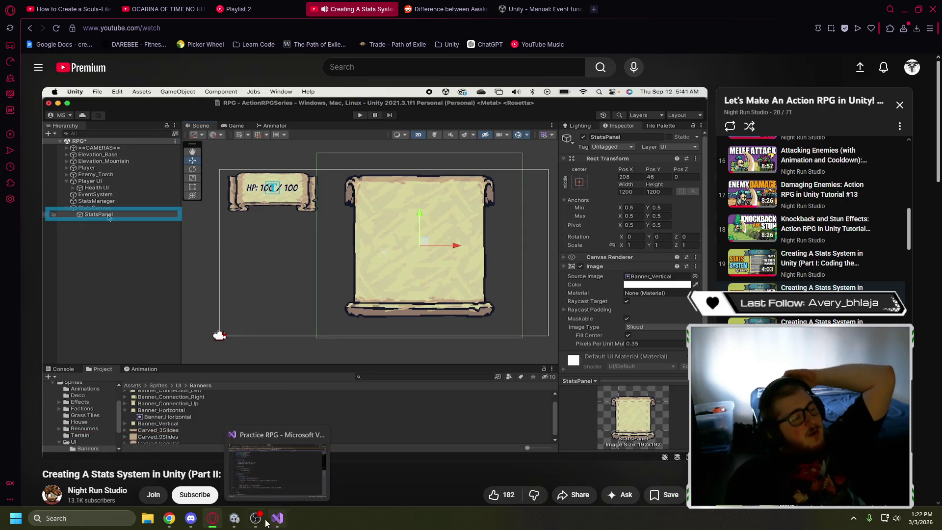
pyautogui.click(278, 516)
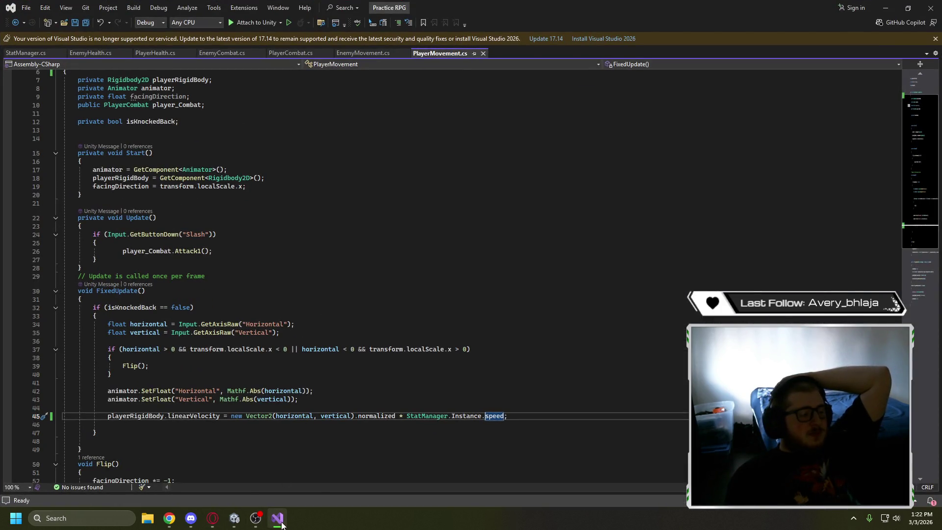
# Return to Unity, reselect the banner Image and move it up-left beside the HP icon
pyautogui.click(279, 520)
pyautogui.click(235, 517)
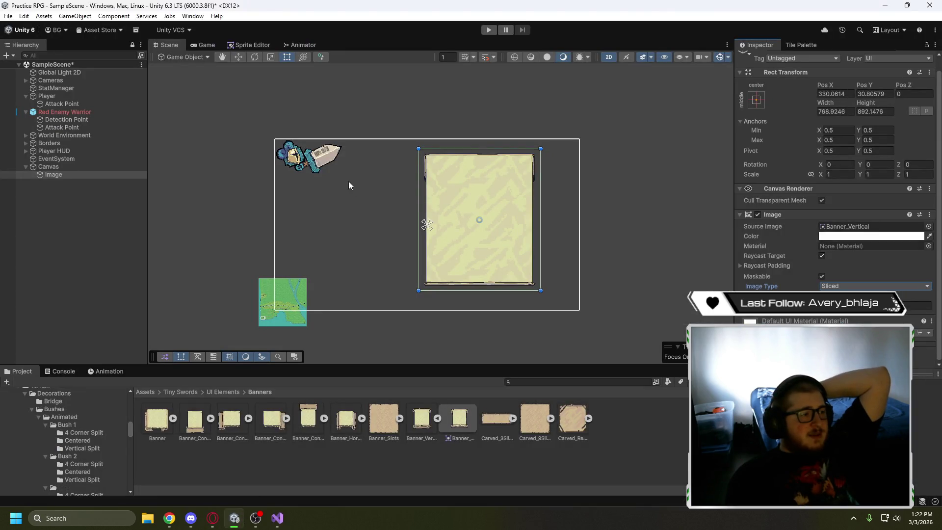
pyautogui.scroll(5, 343, 167)
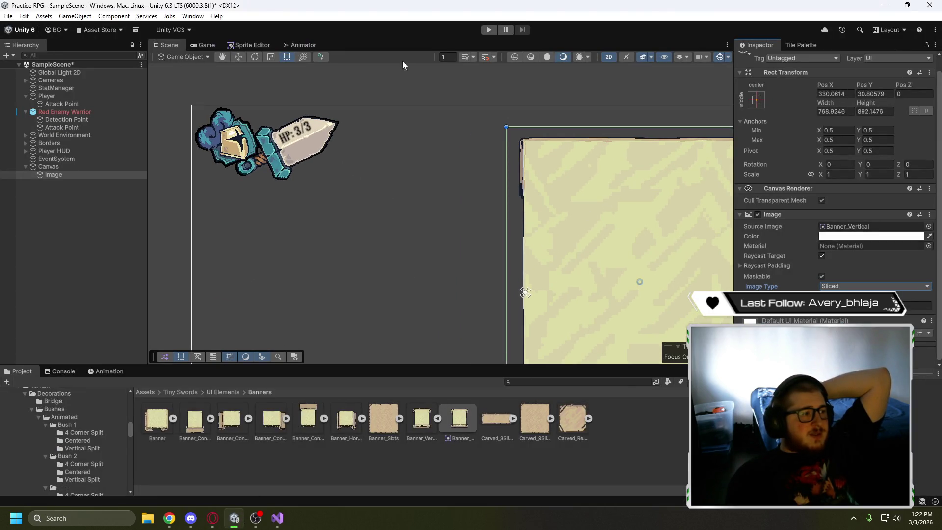
pyautogui.click(240, 57)
pyautogui.click(605, 210)
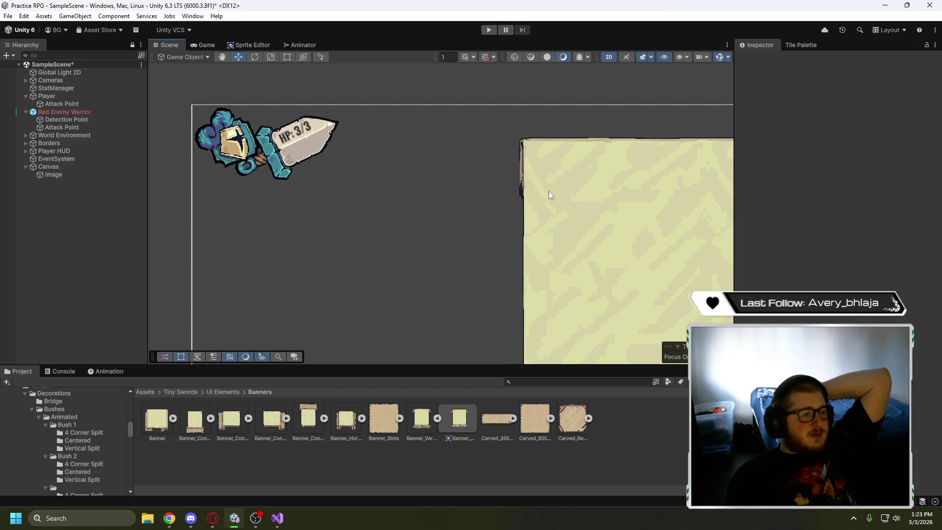
pyautogui.click(582, 289)
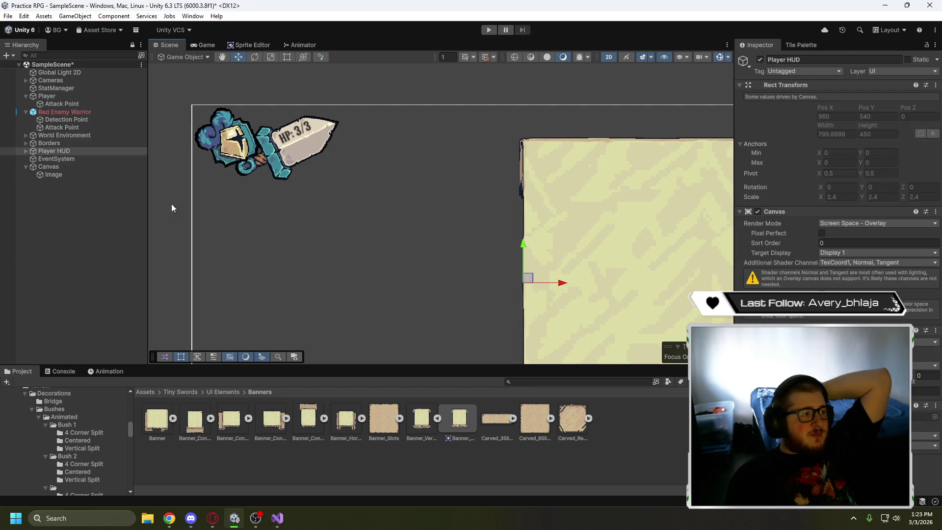
pyautogui.click(63, 175)
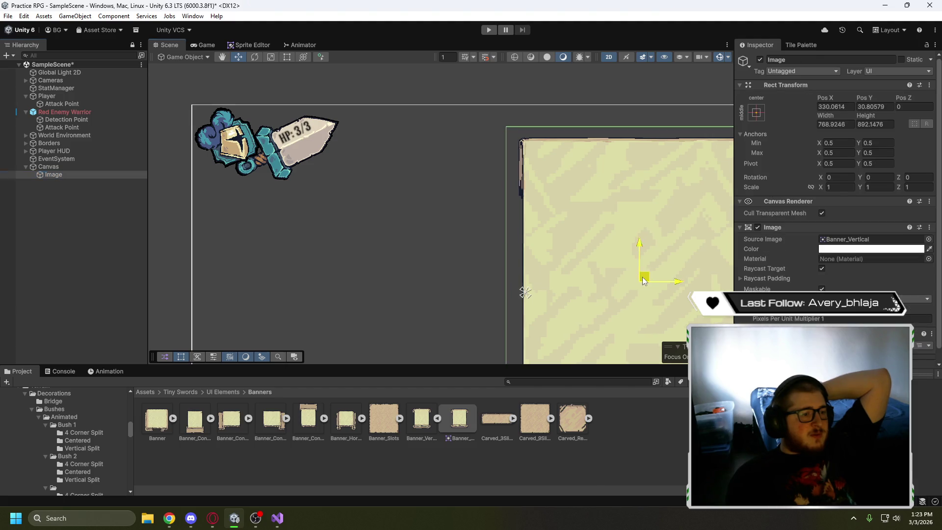
pyautogui.moveTo(644, 280); pyautogui.dragTo(479, 253)
pyautogui.scroll(2, 328, 214)
# Try several Pixels Per Unit Multiplier values on the banner Image, settling on 0.5
pyautogui.click(822, 318)
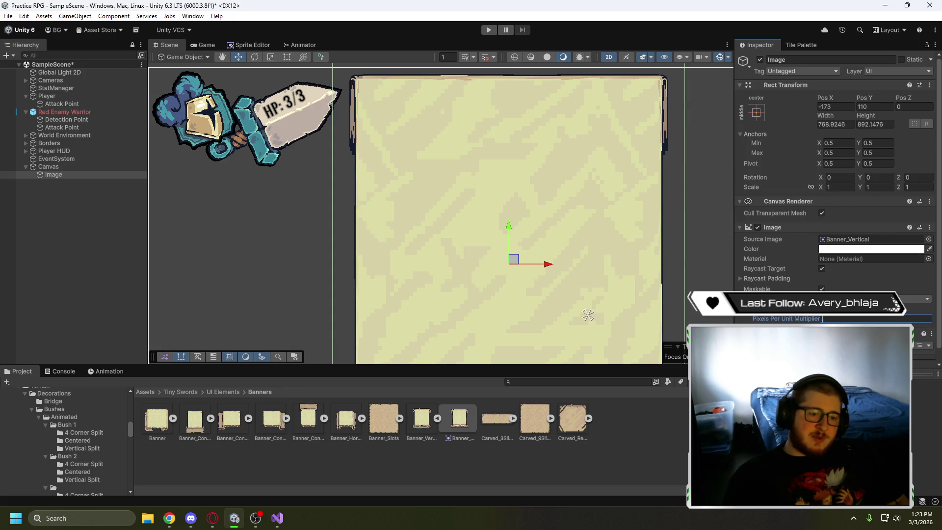
pyautogui.write('.35')
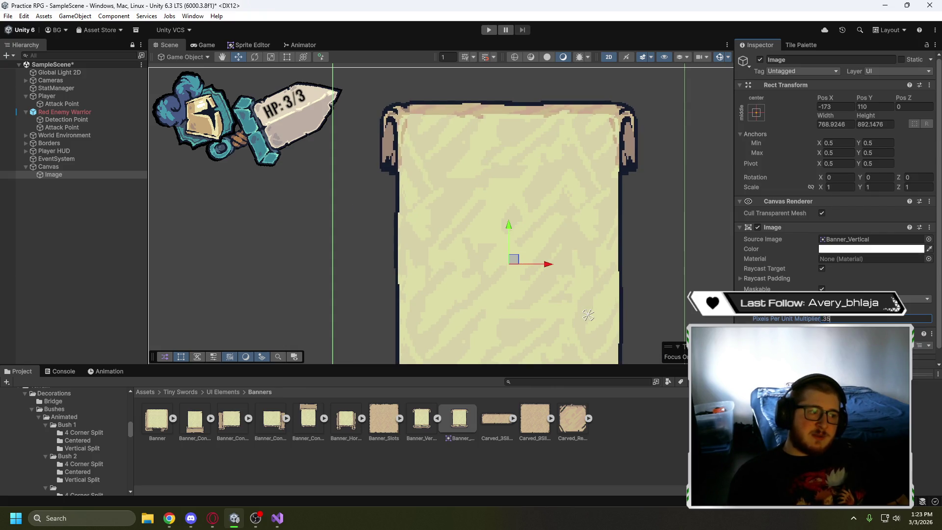
pyautogui.press('BackSpace')
pyautogui.press('BackSpace')
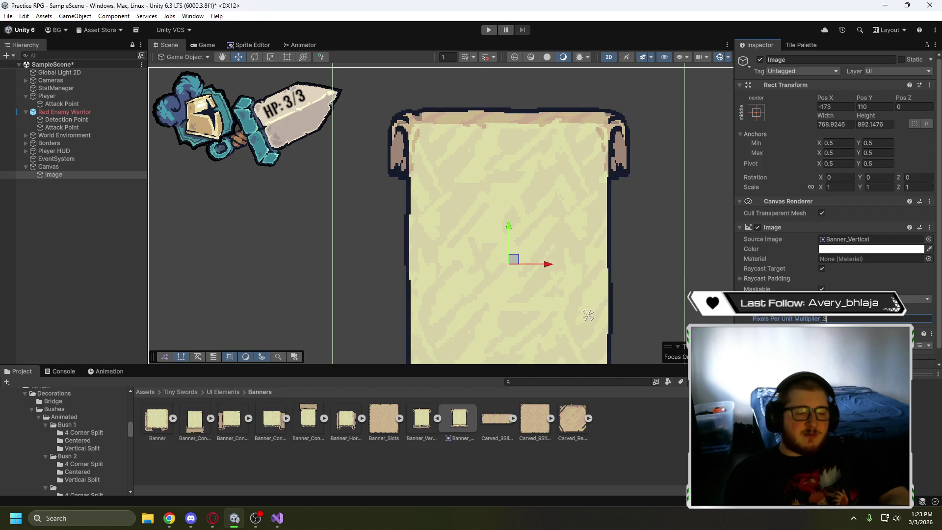
pyautogui.write('5')
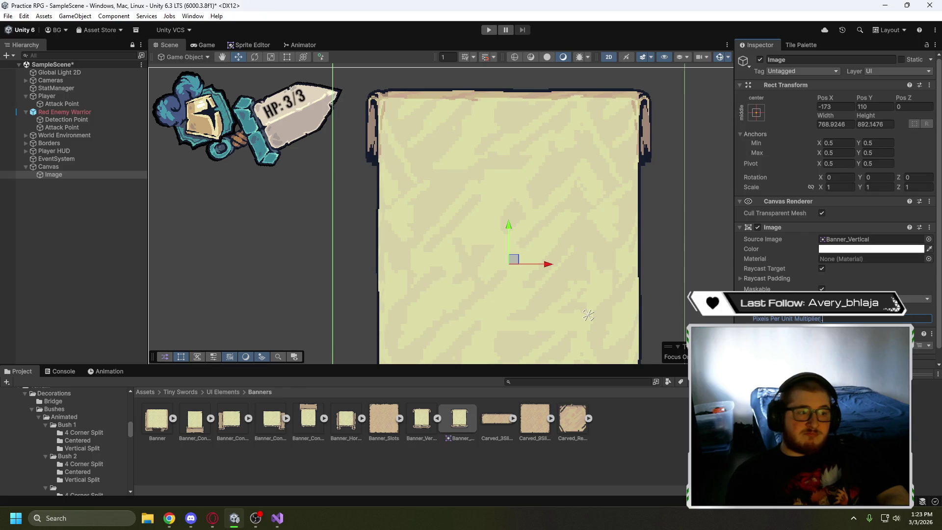
pyautogui.write('7')
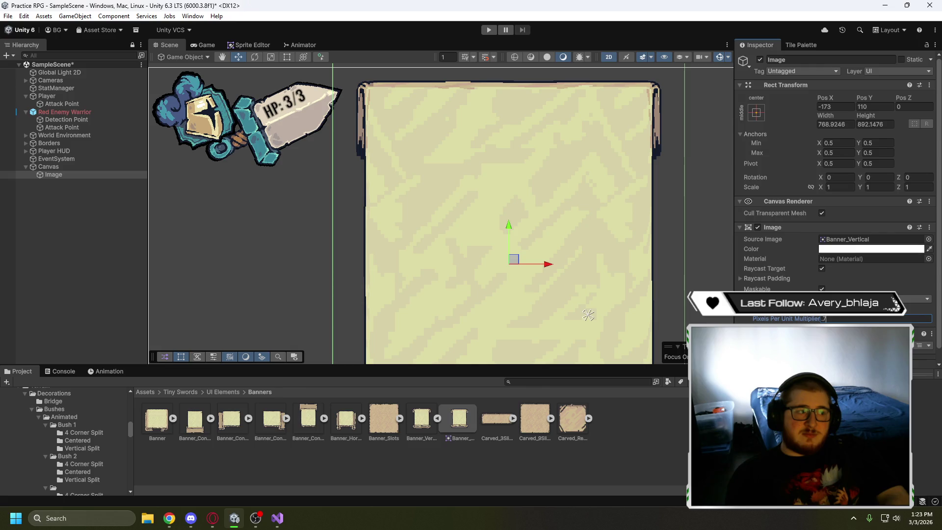
pyautogui.press('BackSpace')
pyautogui.write('8')
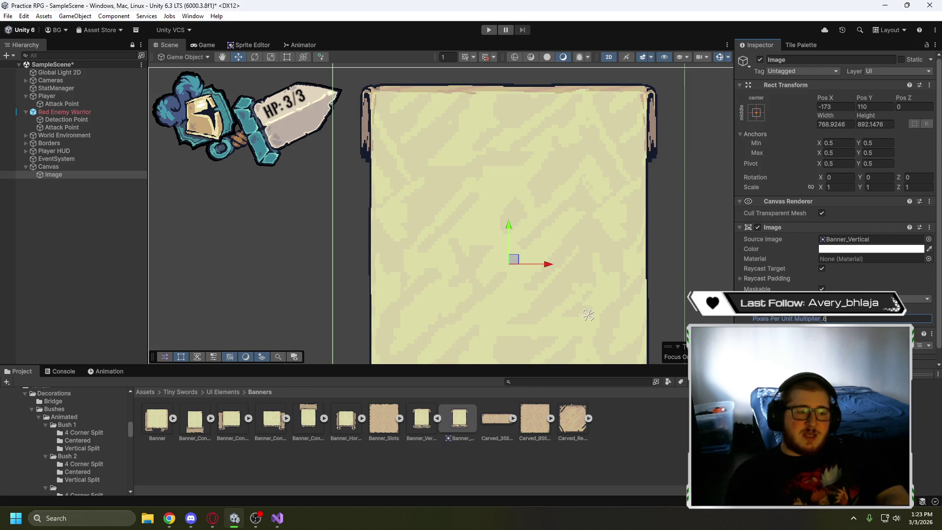
pyautogui.write('10')
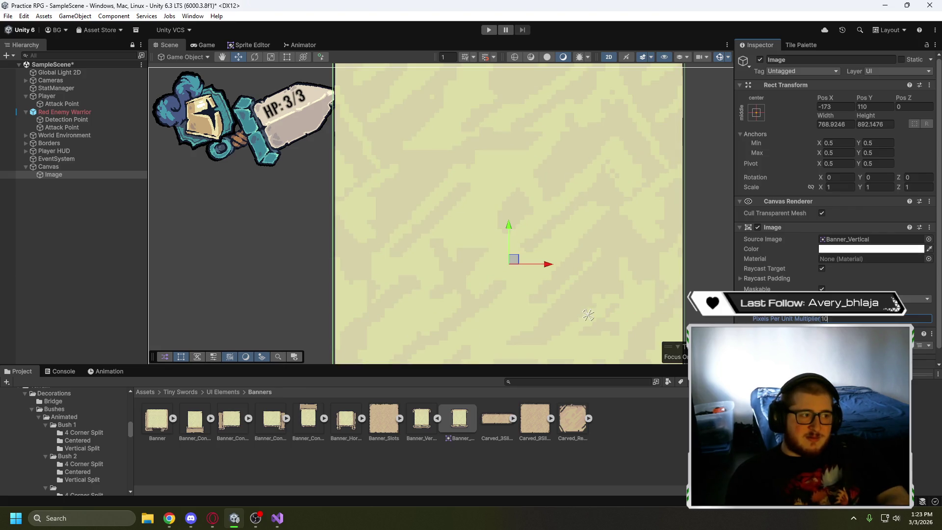
pyautogui.scroll(-1, 729, 265)
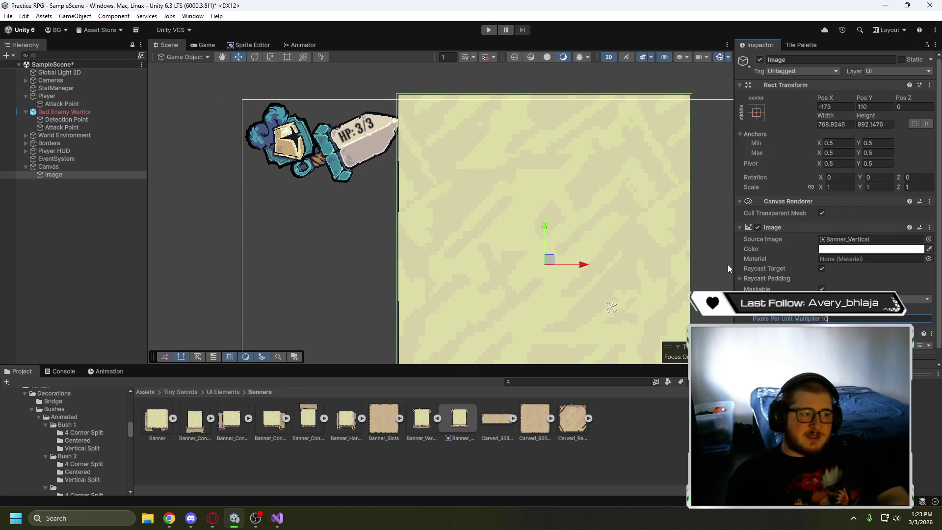
pyautogui.press('BackSpace')
pyautogui.press('BackSpace')
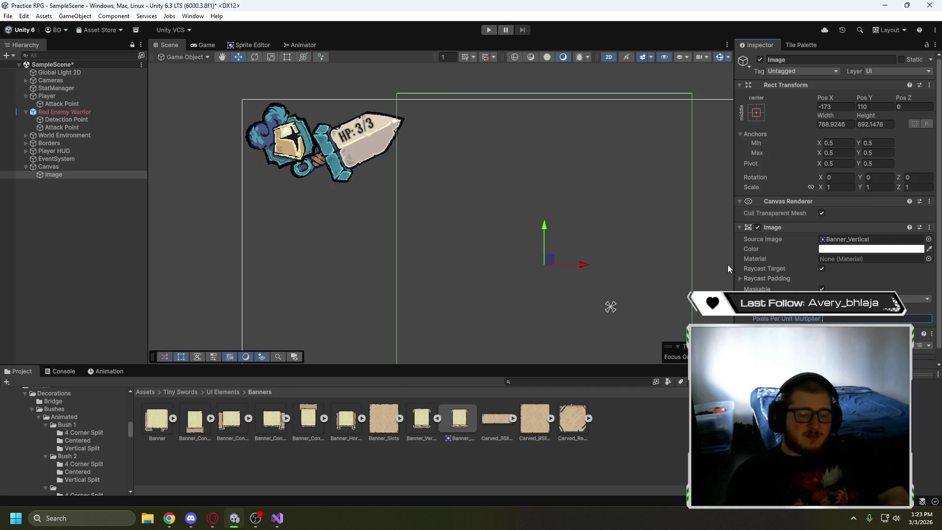
pyautogui.write('1')
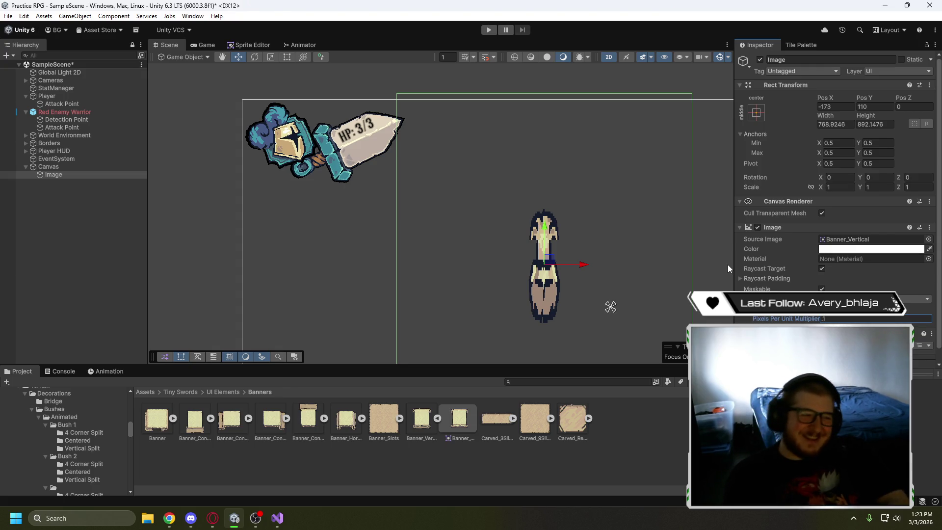
pyautogui.scroll(4, 569, 264)
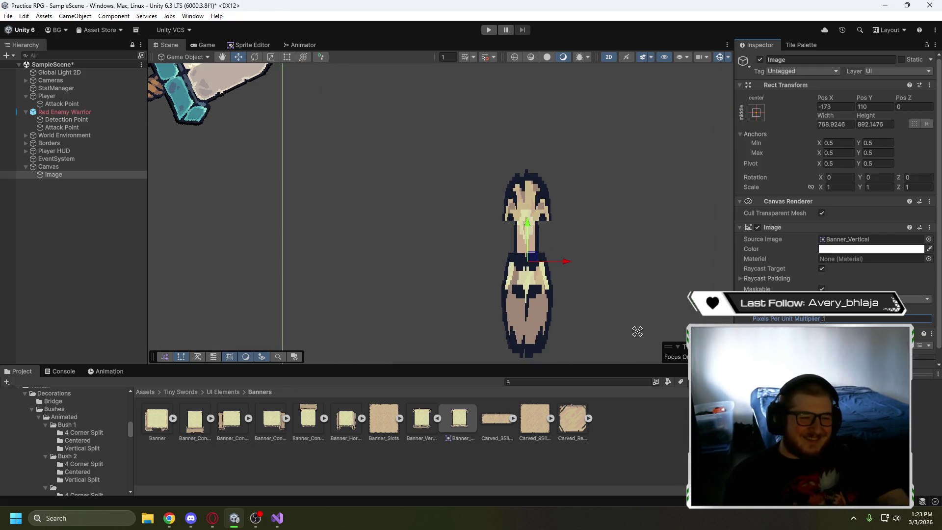
pyautogui.press('BackSpace')
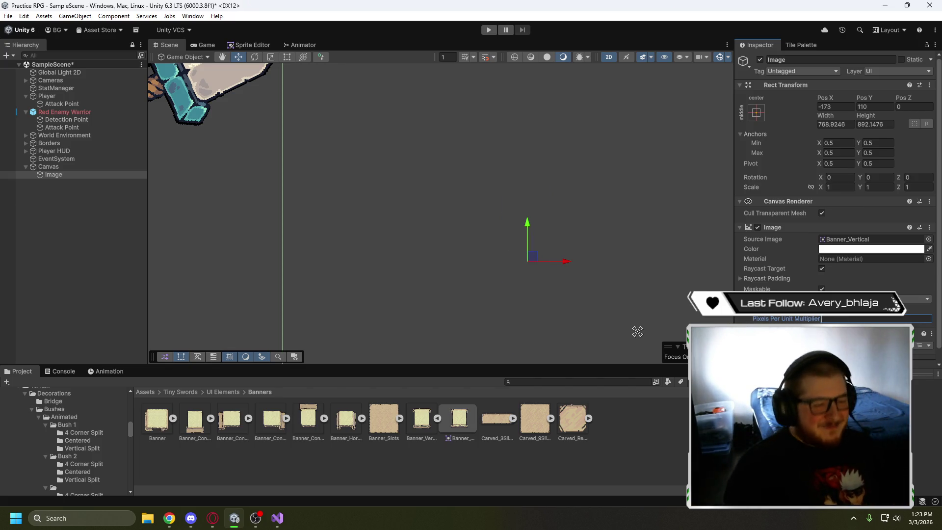
pyautogui.write('.5')
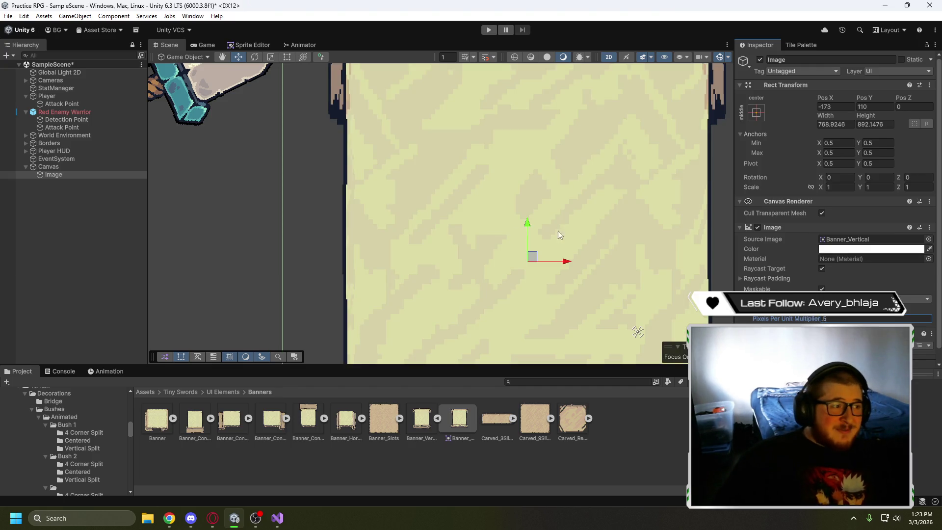
# Zoom and pan the Scene view so the whole banner and HUD are framed
pyautogui.scroll(-2, 525, 205)
pyautogui.scroll(-3, 485, 230)
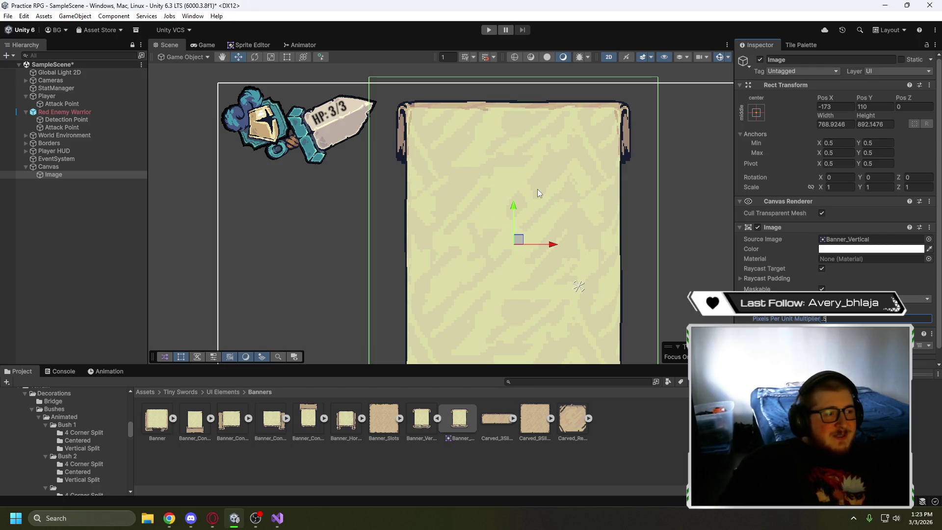
pyautogui.scroll(4, 378, 109)
pyautogui.scroll(4, 379, 112)
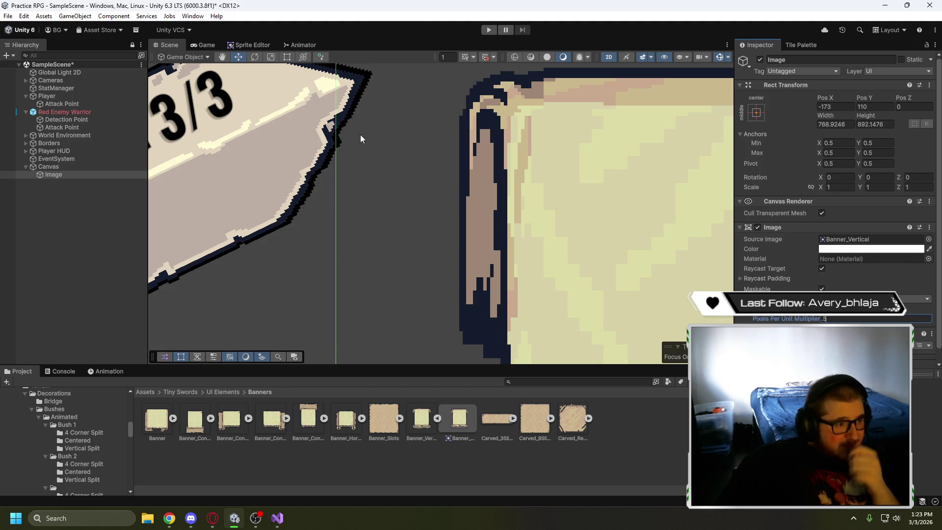
pyautogui.scroll(-8, 527, 217)
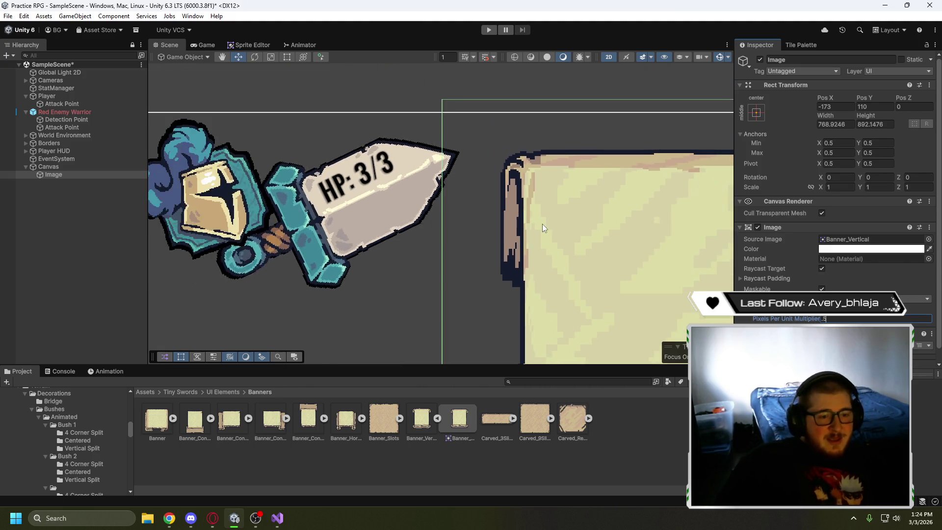
pyautogui.moveTo(582, 220); pyautogui.dragTo(431, 114)
pyautogui.scroll(-3, 478, 186)
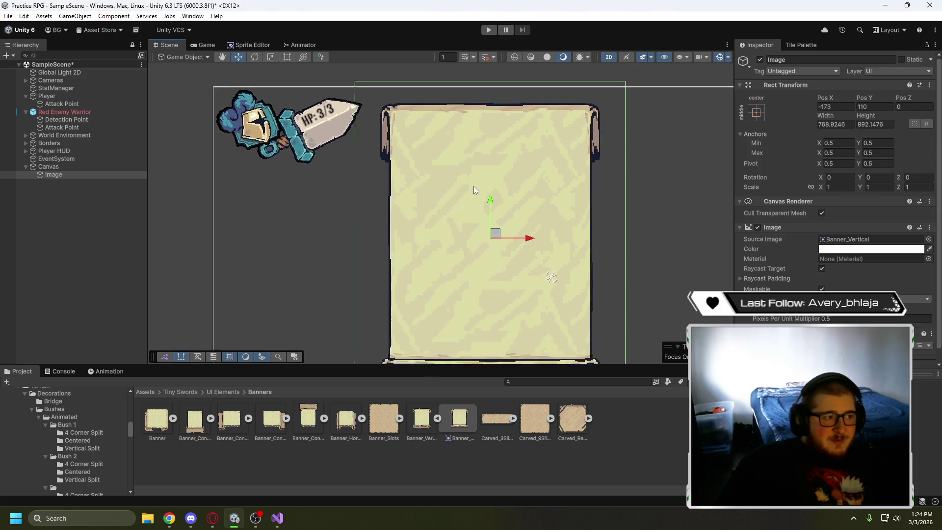
pyautogui.moveTo(546, 202); pyautogui.dragTo(482, 191)
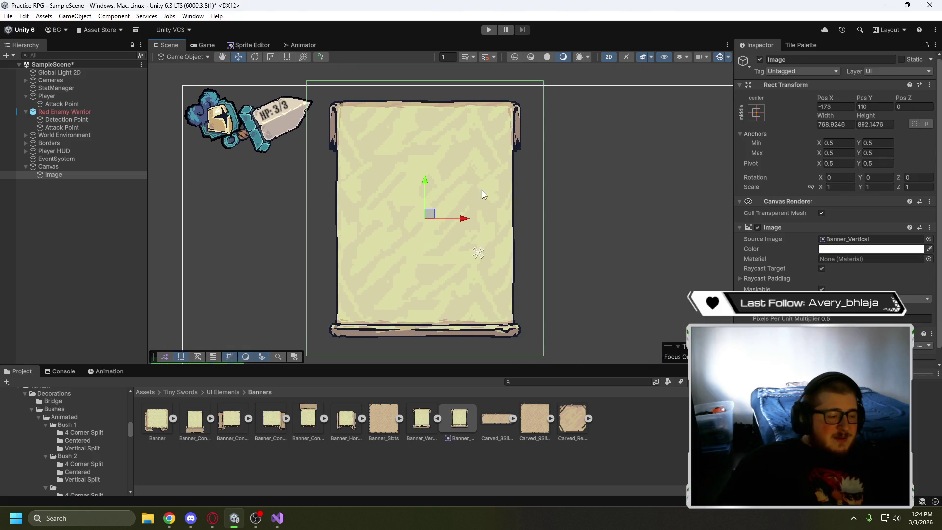
# Check the Banner_Vertical import settings, then drag the banner Image toward the canvas centre (about -12, -28)
pyautogui.click(422, 419)
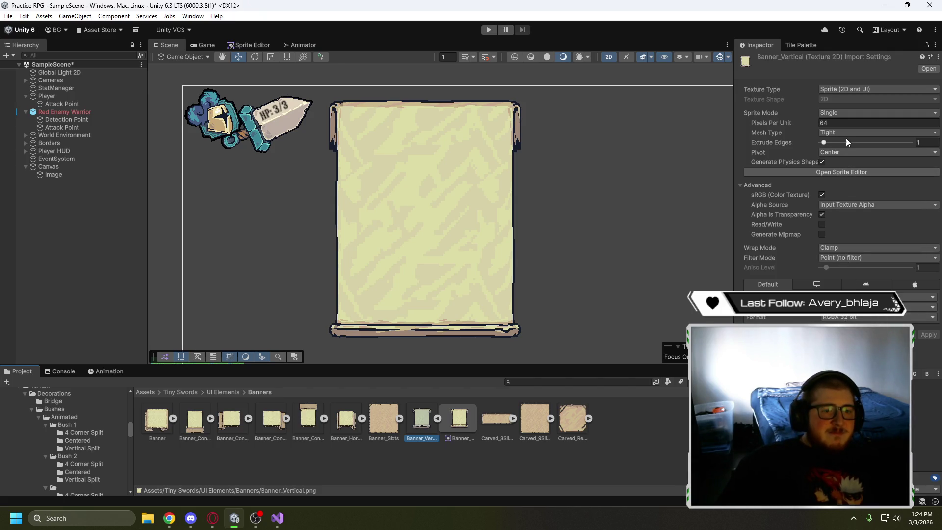
pyautogui.click(319, 196)
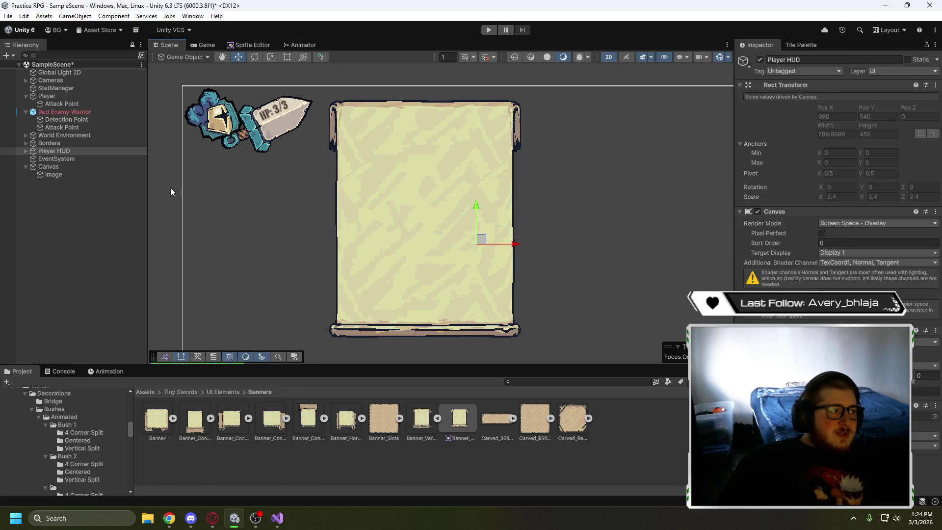
pyautogui.click(52, 176)
pyautogui.scroll(-3, 445, 243)
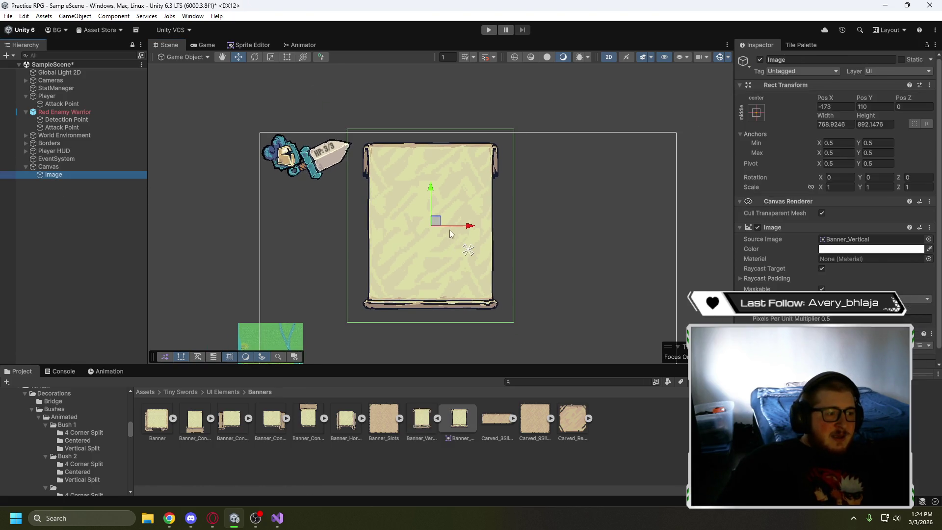
pyautogui.moveTo(436, 225)
pyautogui.mouseDown()
pyautogui.moveTo(551, 246)
pyautogui.moveTo(471, 251)
pyautogui.mouseUp()
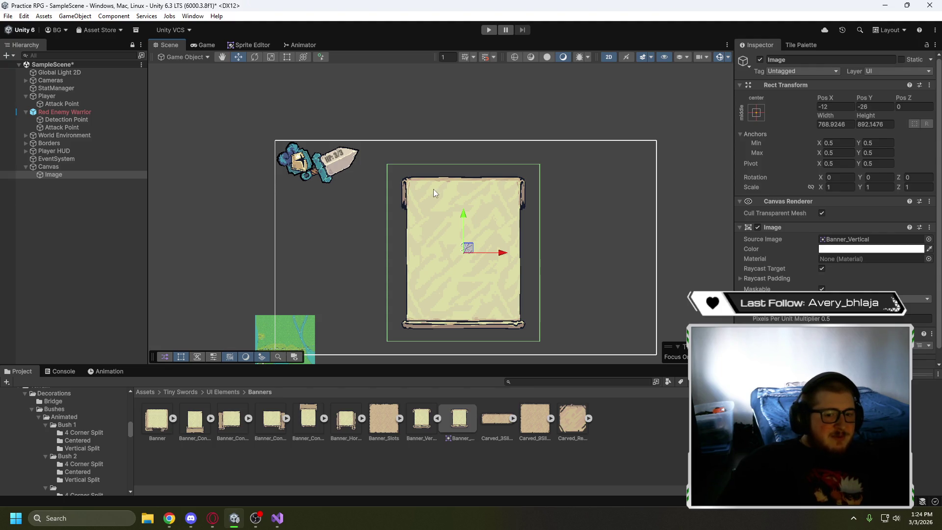
# Review the banner's middle-centre anchor presets, then select the Canvas
pyautogui.click(756, 112)
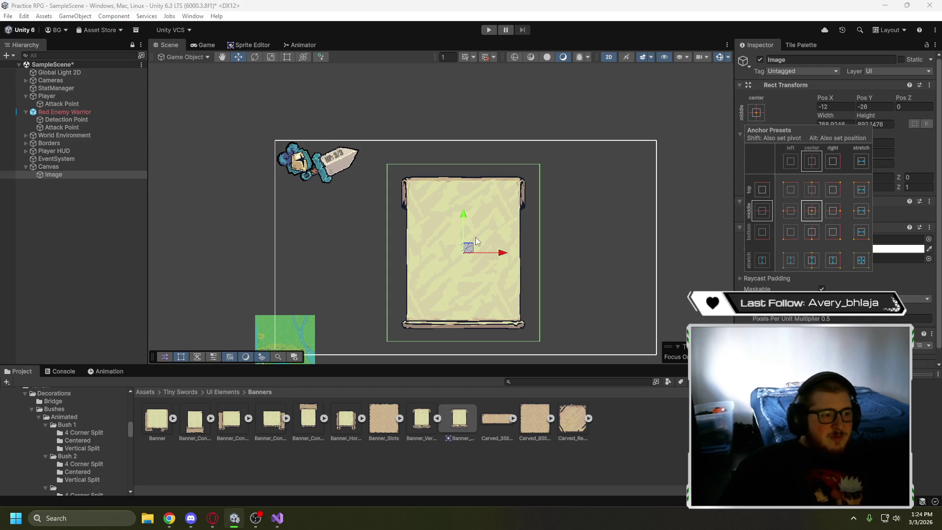
pyautogui.click(579, 211)
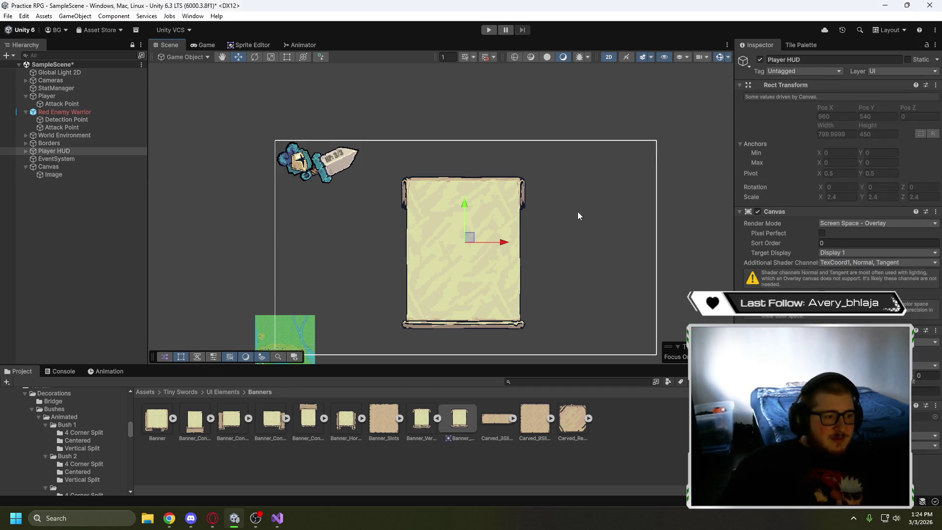
pyautogui.click(67, 178)
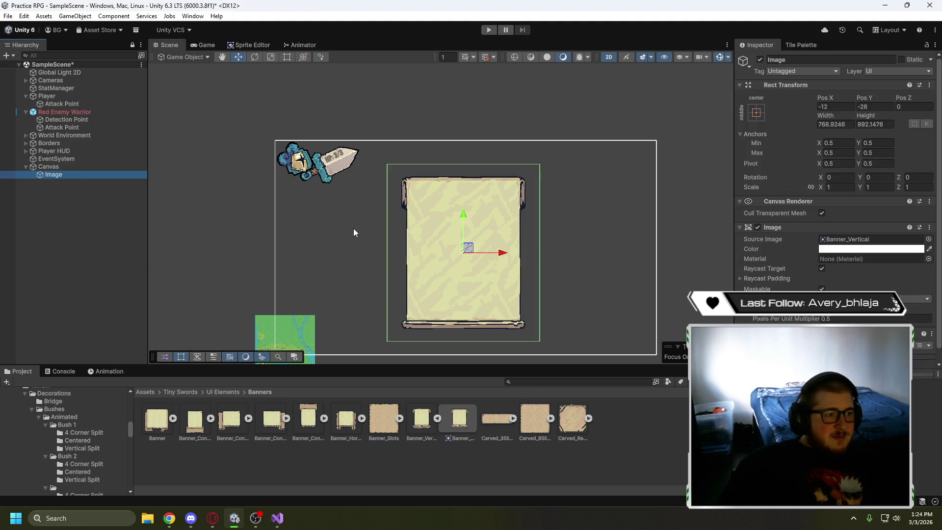
pyautogui.scroll(-1, 789, 288)
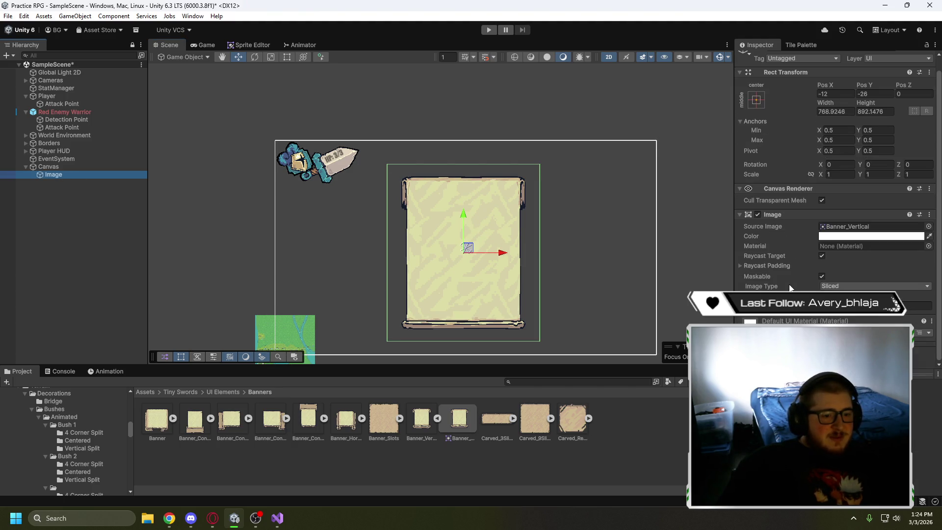
pyautogui.scroll(1, 793, 290)
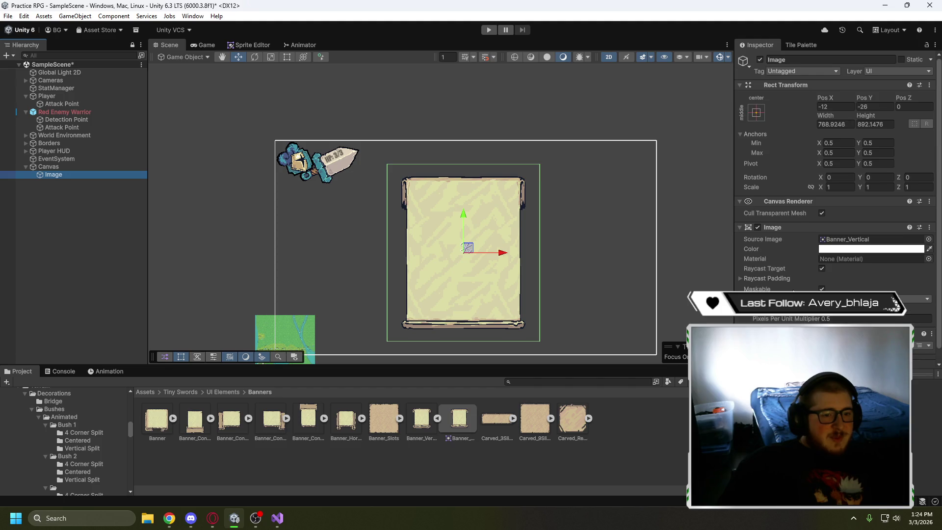
pyautogui.click(49, 167)
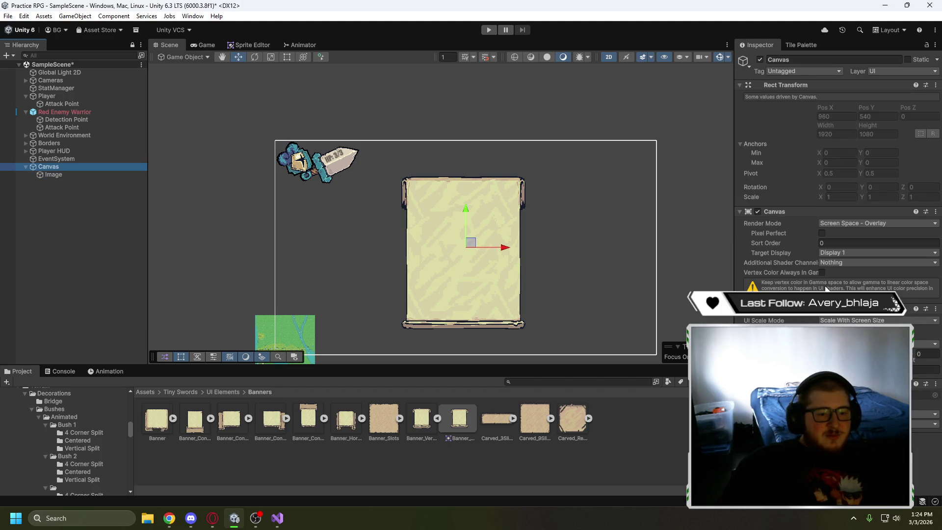
# Preview the banner in the Game view at Free Aspect, 16:9, then Full HD (1920x1080)
pyautogui.click(207, 49)
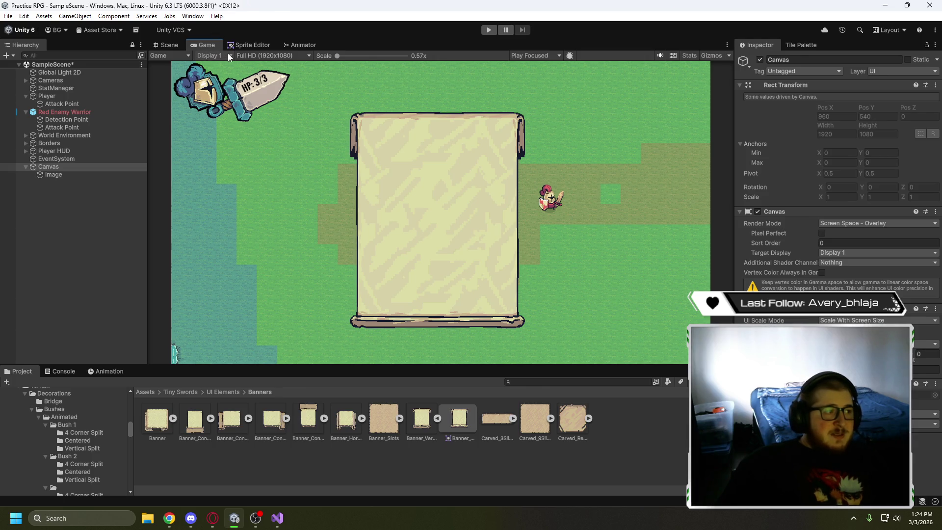
pyautogui.click(265, 56)
pyautogui.click(256, 90)
pyautogui.click(258, 58)
pyautogui.click(262, 101)
pyautogui.click(262, 58)
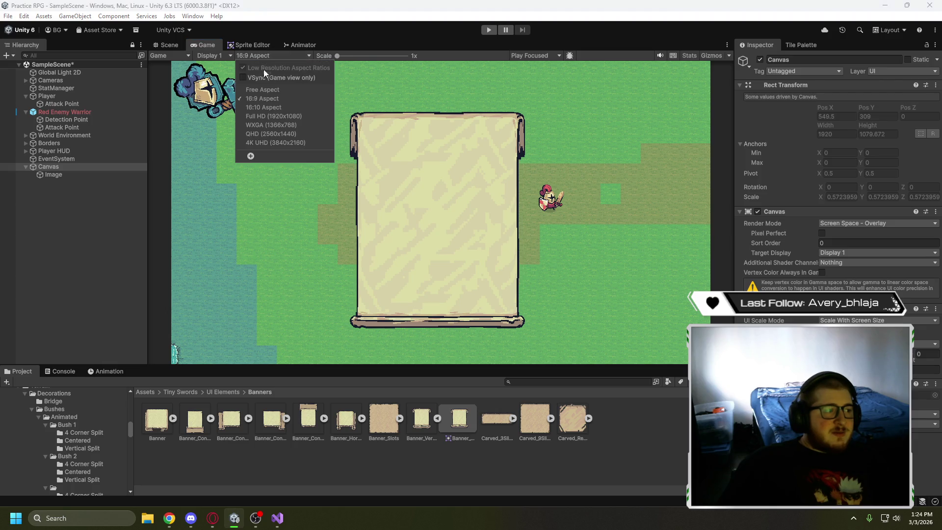
pyautogui.click(270, 115)
# Go back to the Scene view and resume the YouTube tutorial
pyautogui.click(162, 44)
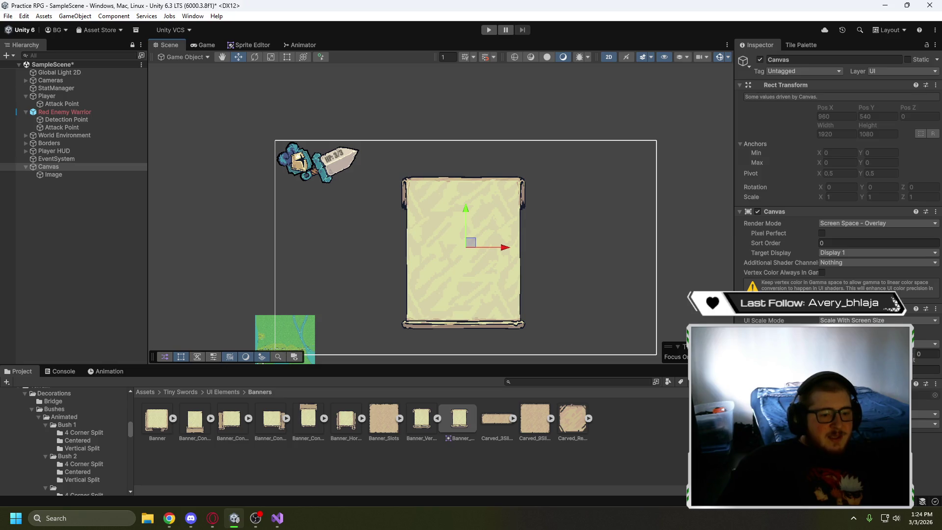
pyautogui.click(213, 518)
pyautogui.click(334, 322)
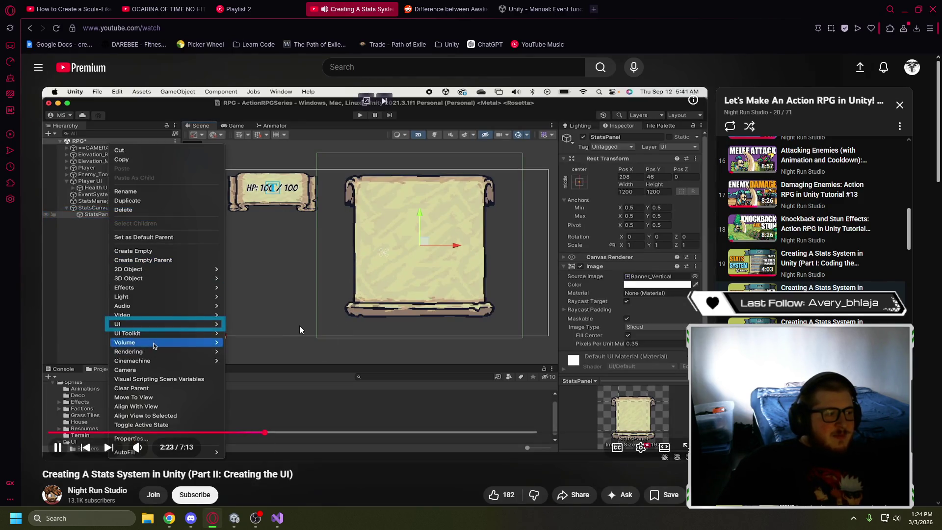
# Select the Canvas in Unity, play the tutorial to about 2:28 where it opens Ribbons, then return
pyautogui.click(334, 319)
pyautogui.click(233, 518)
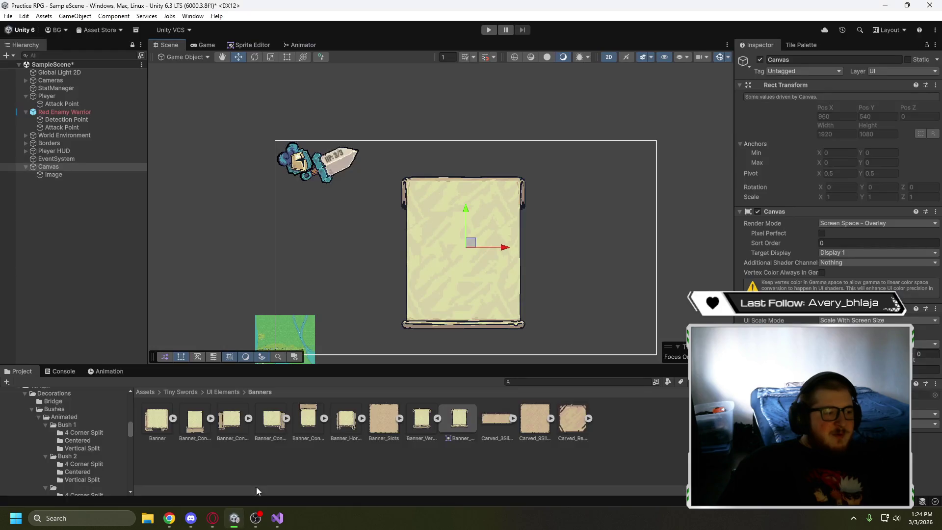
pyautogui.click(357, 473)
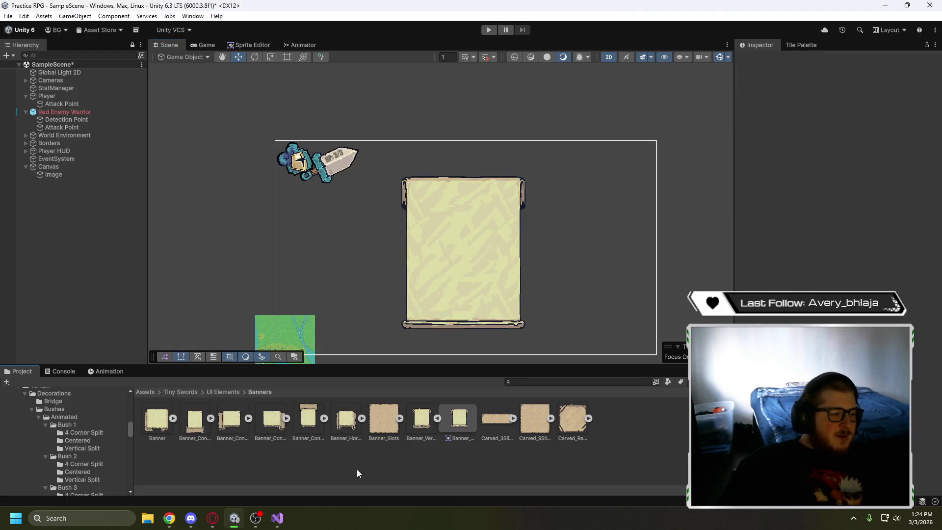
pyautogui.click(49, 167)
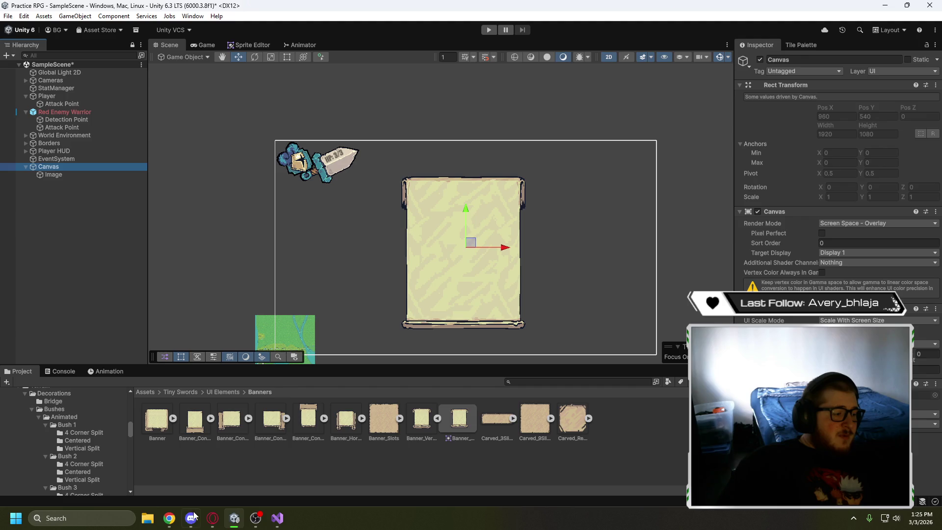
pyautogui.click(213, 521)
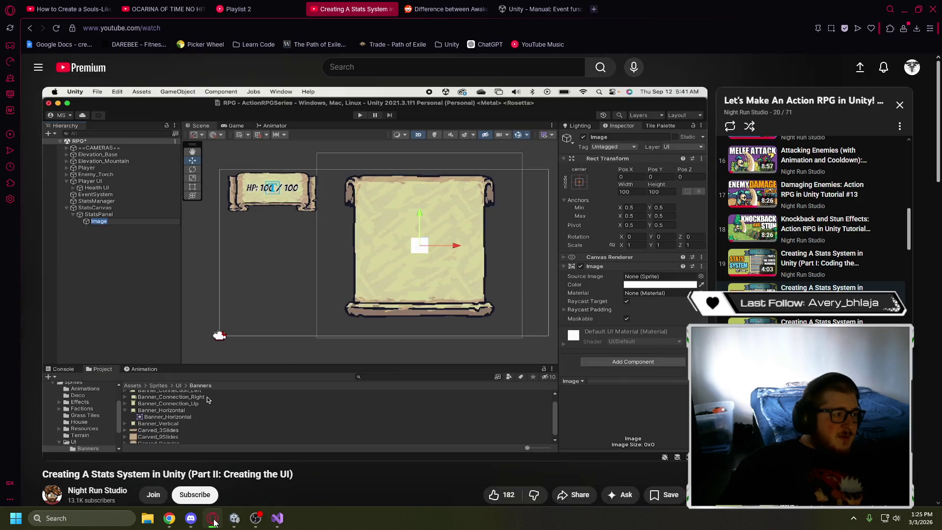
pyautogui.click(117, 237)
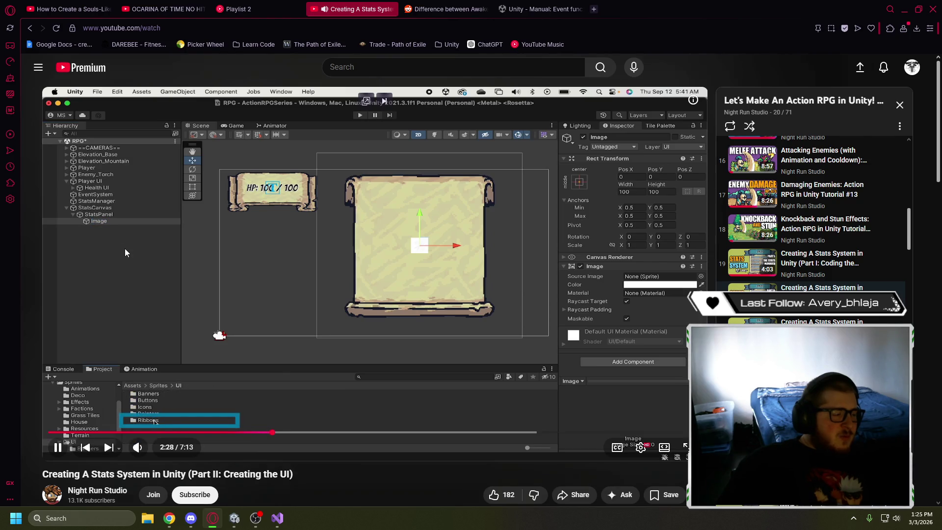
pyautogui.click(125, 249)
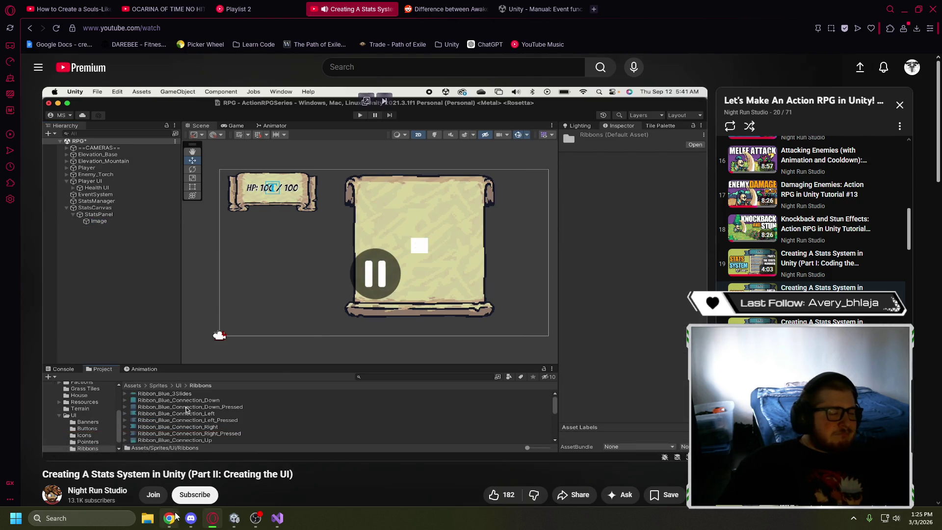
pyautogui.click(234, 518)
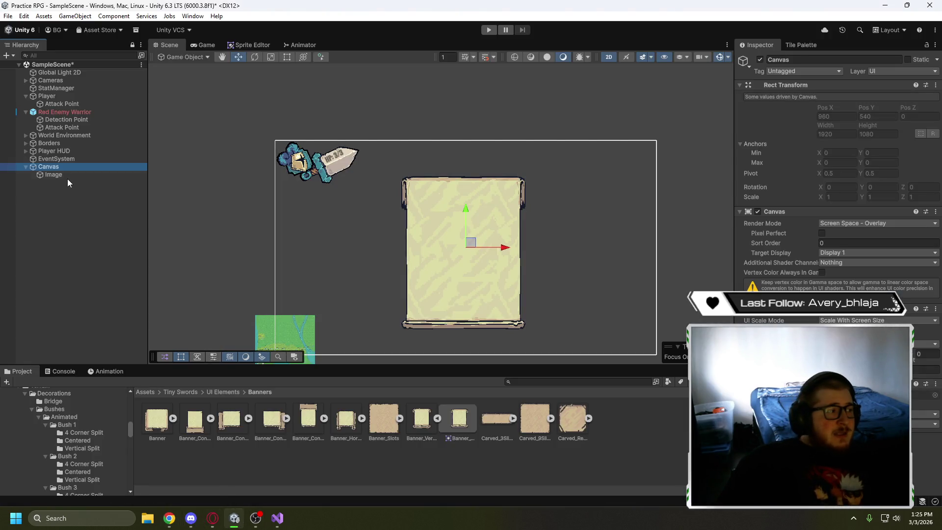
# Add a child Image under the banner and rename the Canvas to Stats Page
pyautogui.rightClick(58, 175)
pyautogui.moveTo(108, 354)
pyautogui.click(243, 354)
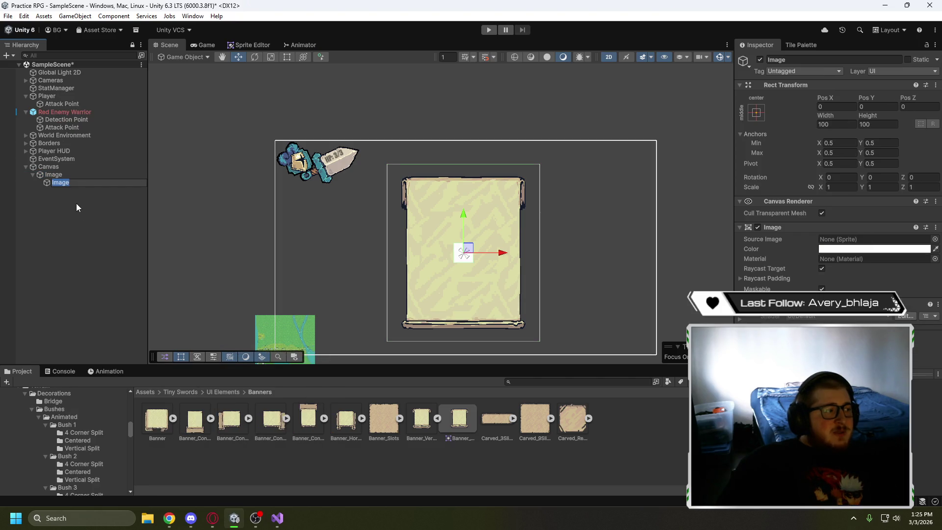
pyautogui.click(53, 168)
pyautogui.click(57, 167)
pyautogui.press('BackSpace')
pyautogui.write('Stat')
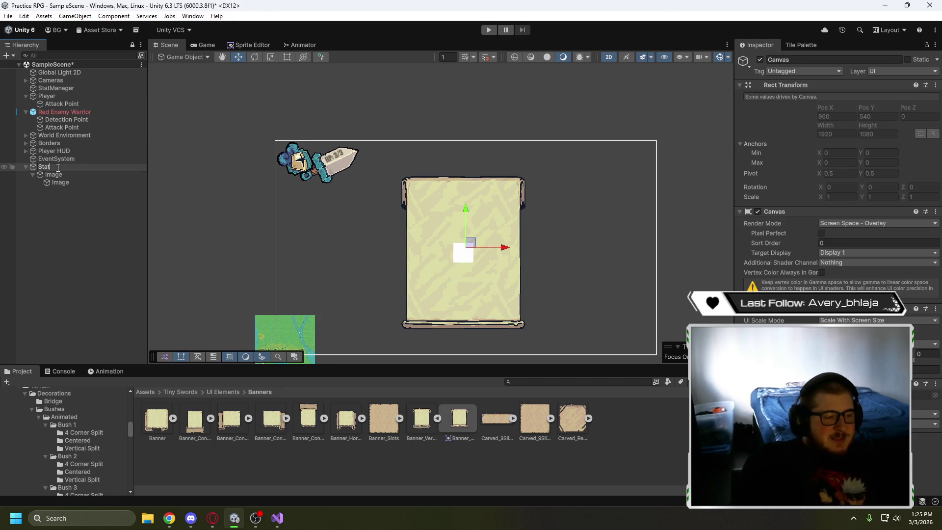
pyautogui.write('s Page')
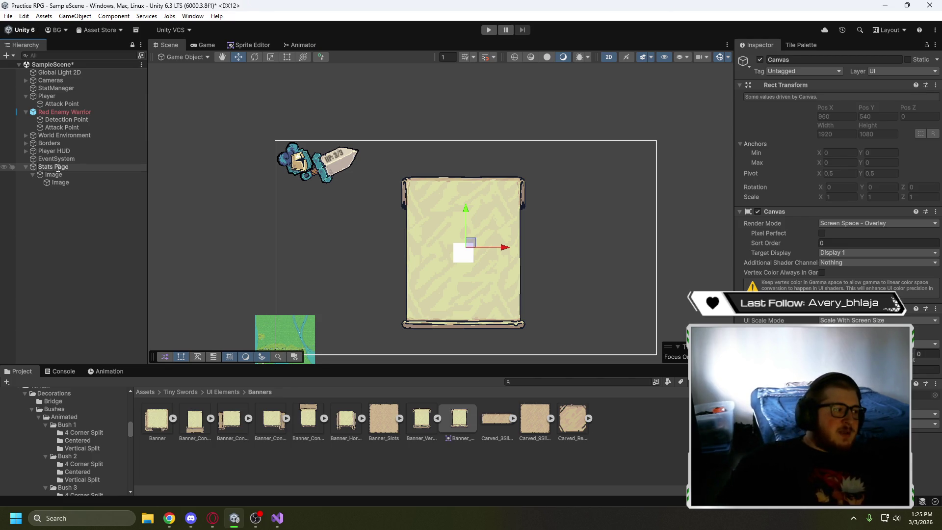
# Rename the parchment banner image to Stats Background
pyautogui.doubleClick(70, 174)
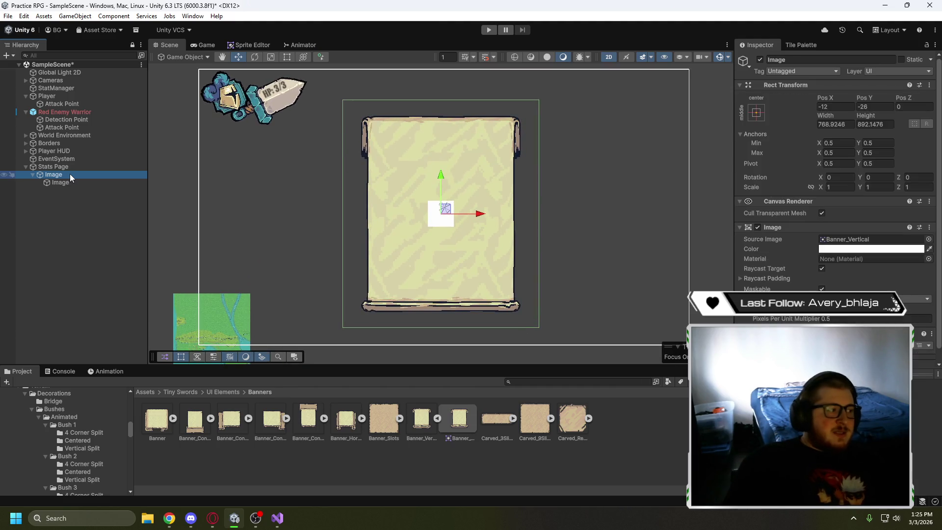
pyautogui.click(55, 168)
pyautogui.click(57, 175)
pyautogui.click(60, 175)
pyautogui.press('BackSpace')
pyautogui.write('StatsBackground')
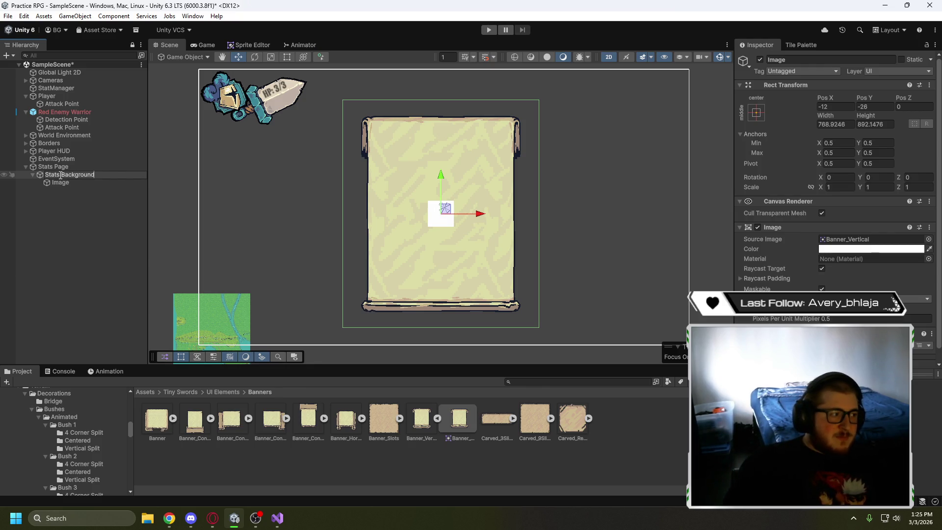
pyautogui.press('Return')
pyautogui.doubleClick(68, 181)
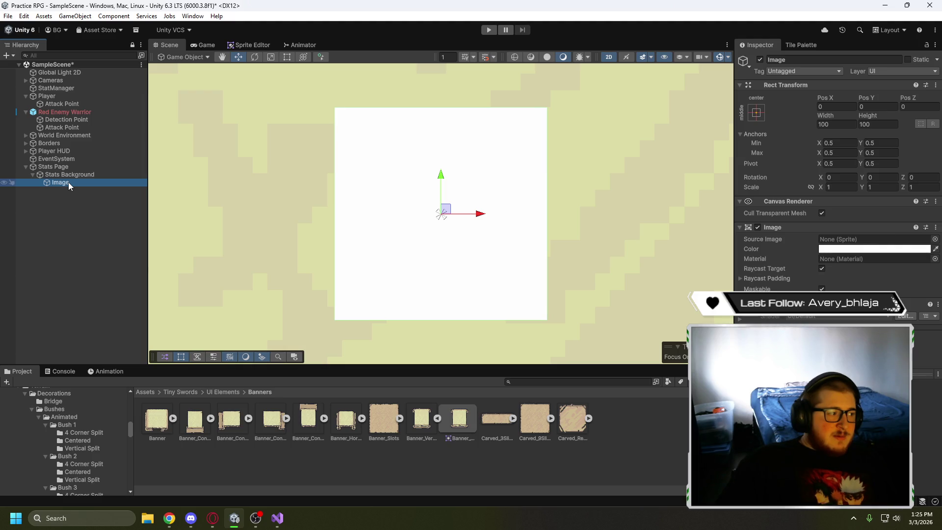
# Rename the inner child image to Stats Header
pyautogui.click(69, 181)
pyautogui.write('Stats')
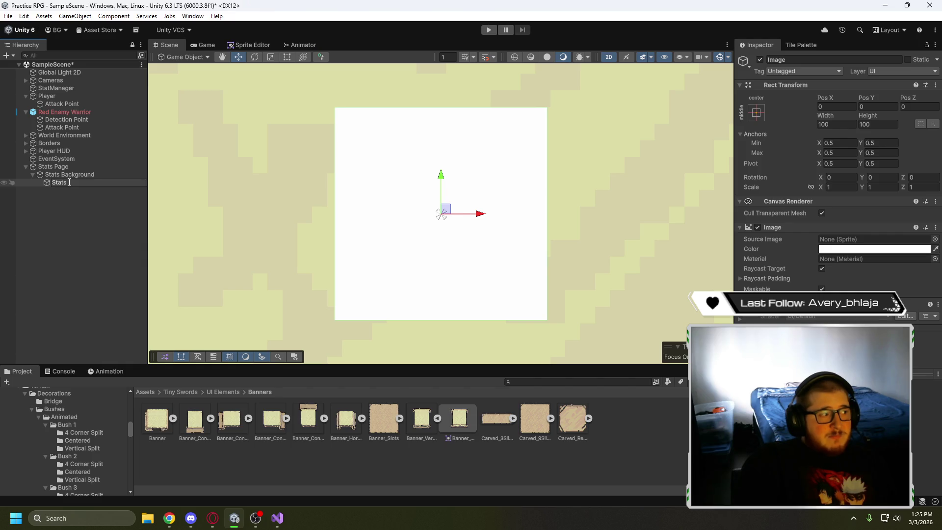
pyautogui.write(' Header')
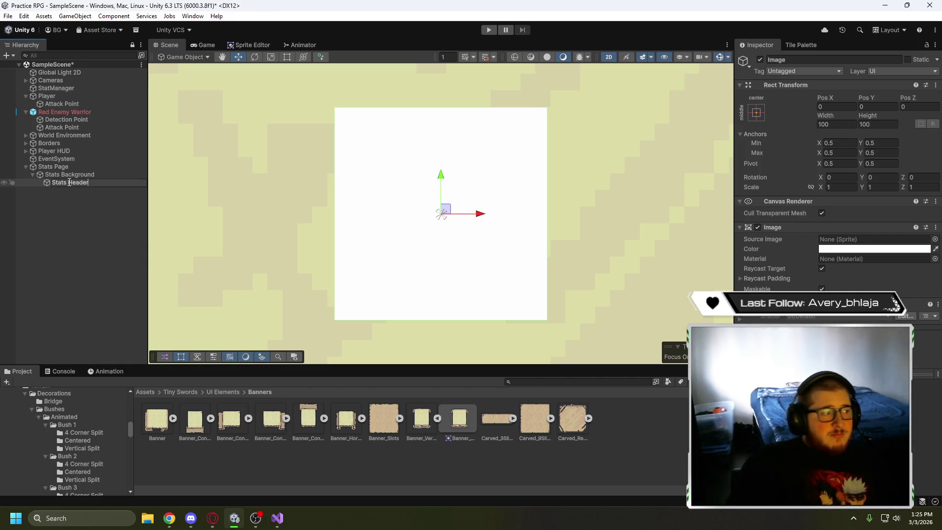
pyautogui.click(192, 217)
pyautogui.scroll(-10, 298, 216)
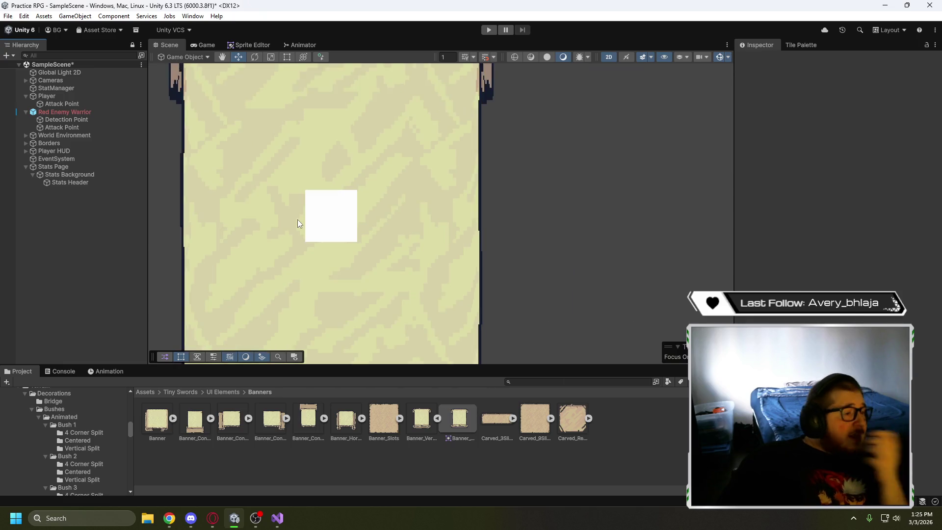
pyautogui.scroll(-5, 295, 244)
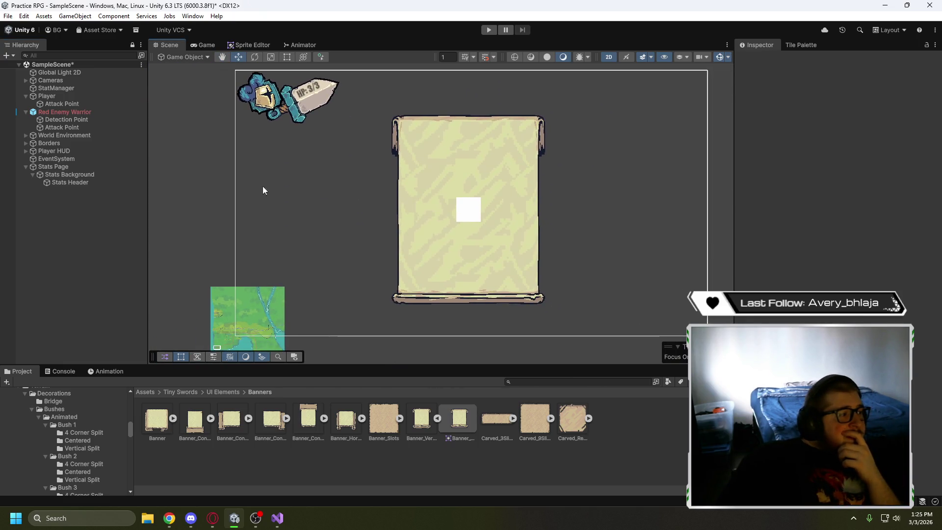
pyautogui.click(53, 183)
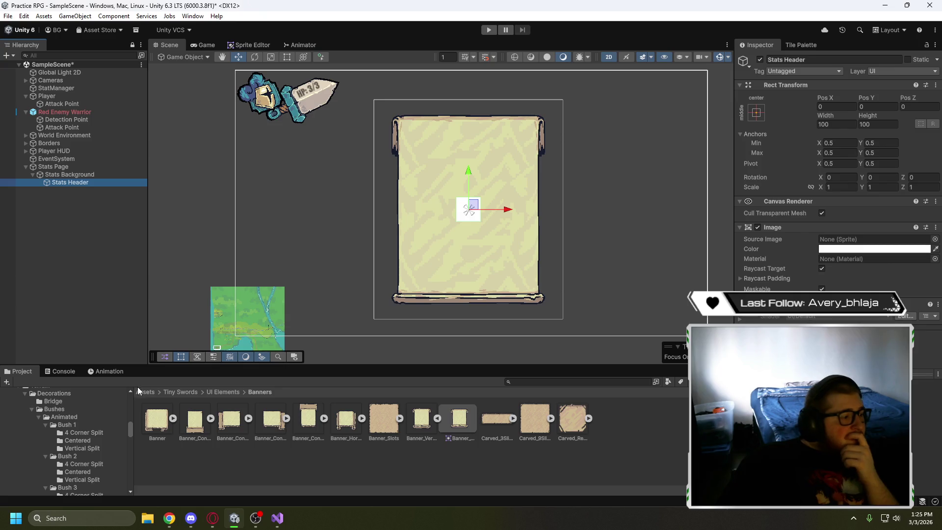
# Browse the Project window to Tiny Swords > UI Elements > Ribbons
pyautogui.click(180, 391)
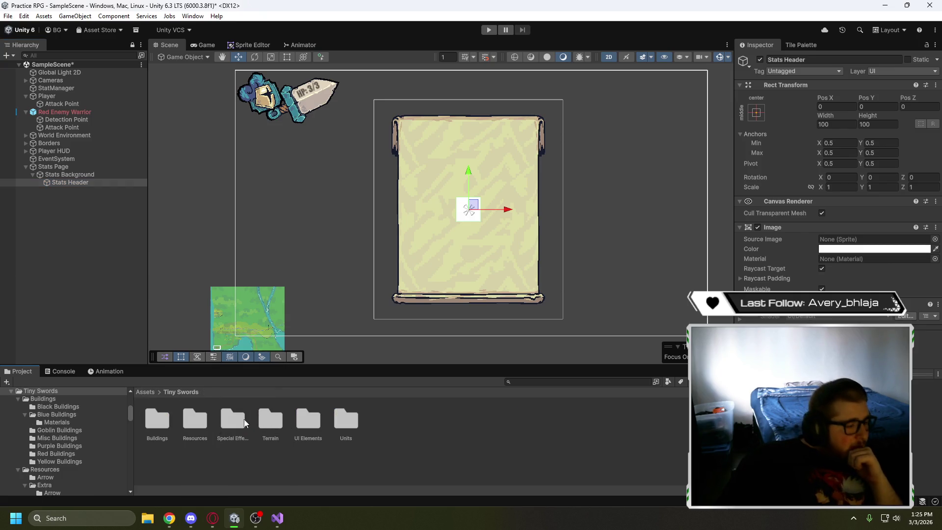
pyautogui.doubleClick(303, 423)
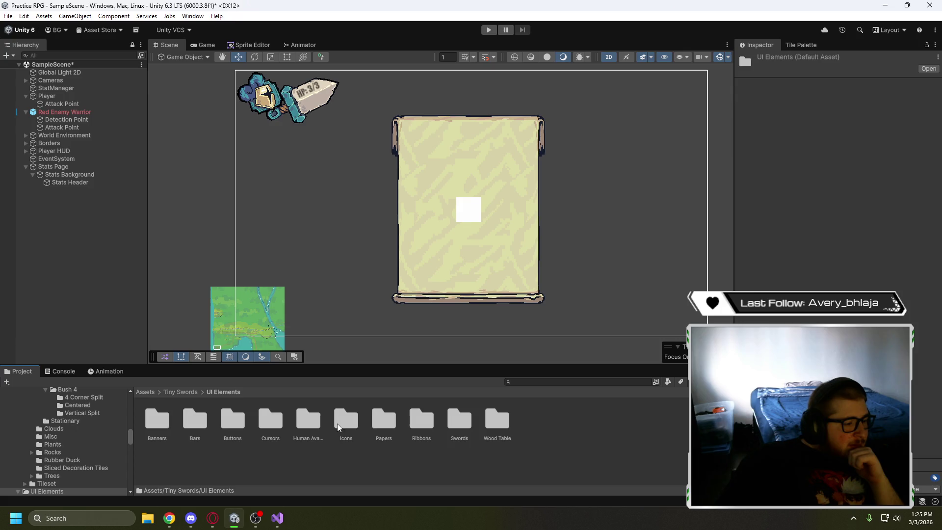
pyautogui.doubleClick(164, 423)
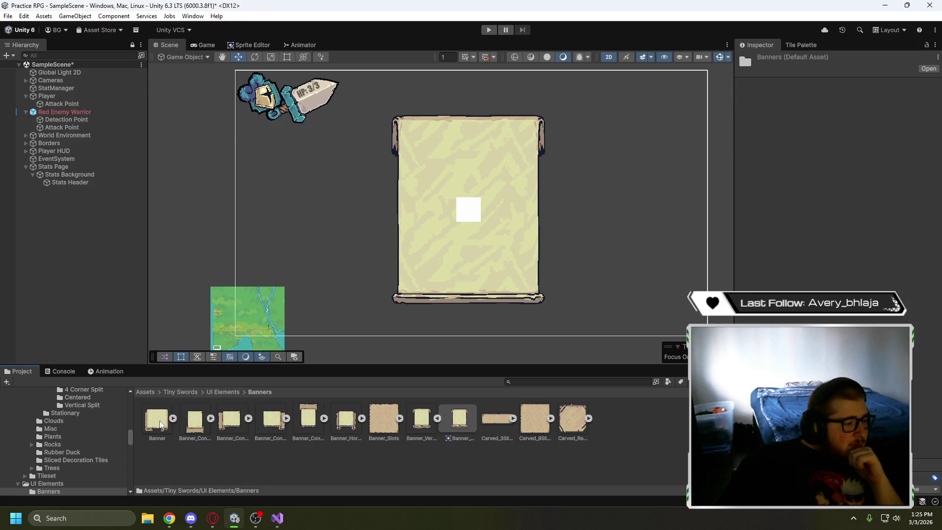
pyautogui.click(234, 392)
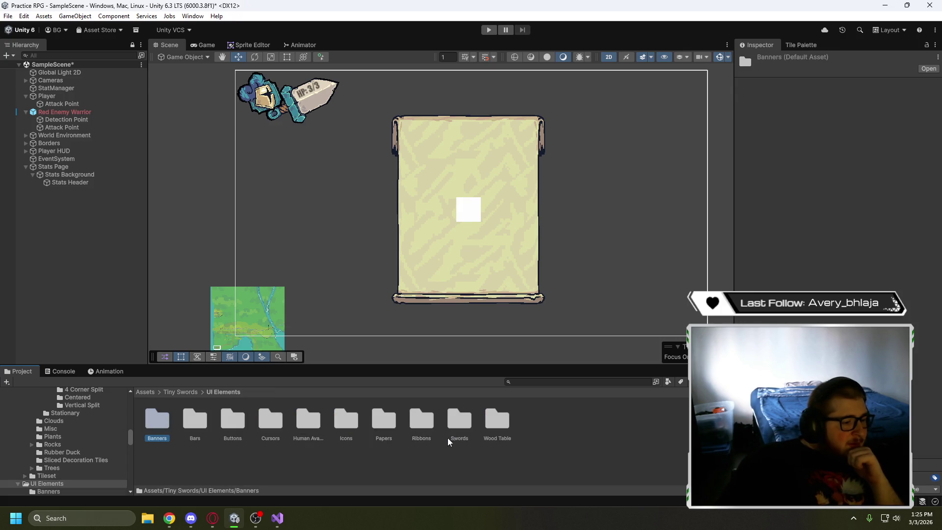
pyautogui.doubleClick(421, 422)
pyautogui.scroll(-2, 510, 449)
pyautogui.scroll(2, 512, 444)
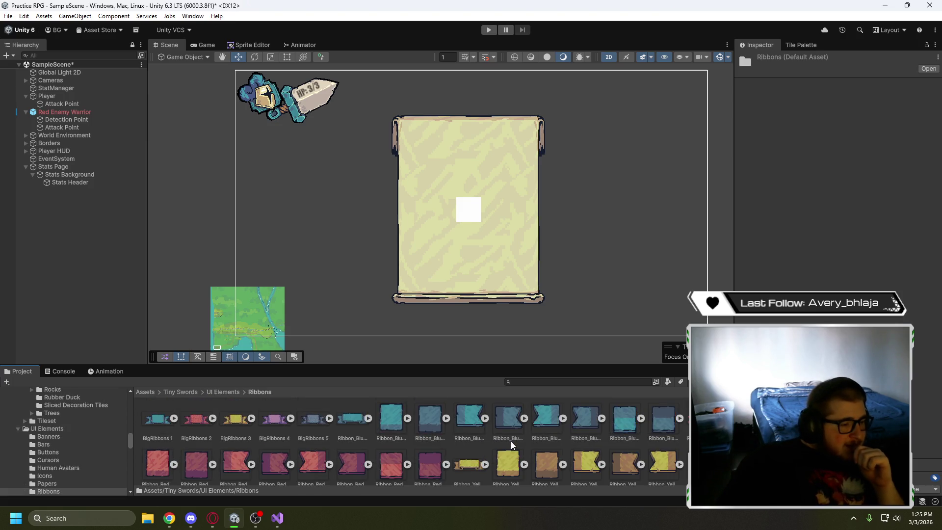
# Compare Ribbon_Blue_3Slides with BigRibbons 1 and 5, choosing Ribbon_Blue_3Slides for Stats Header
pyautogui.click(352, 418)
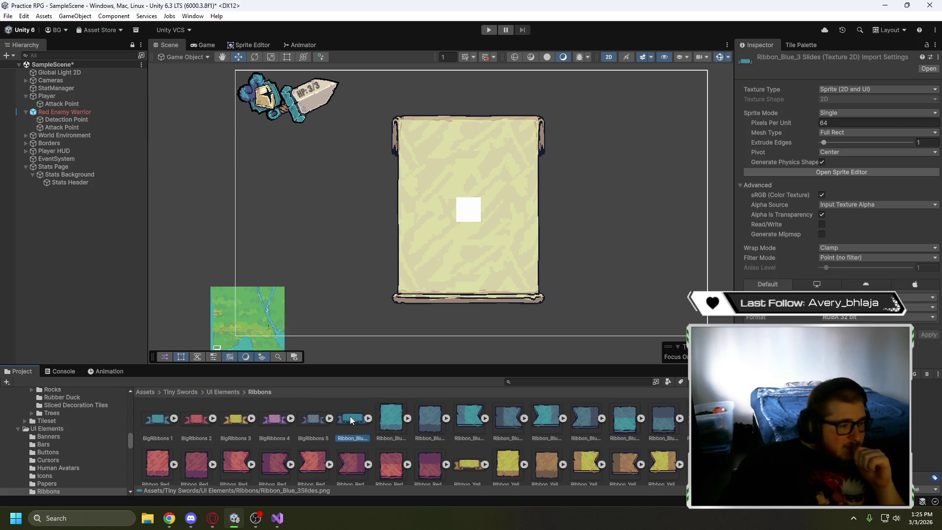
pyautogui.click(310, 420)
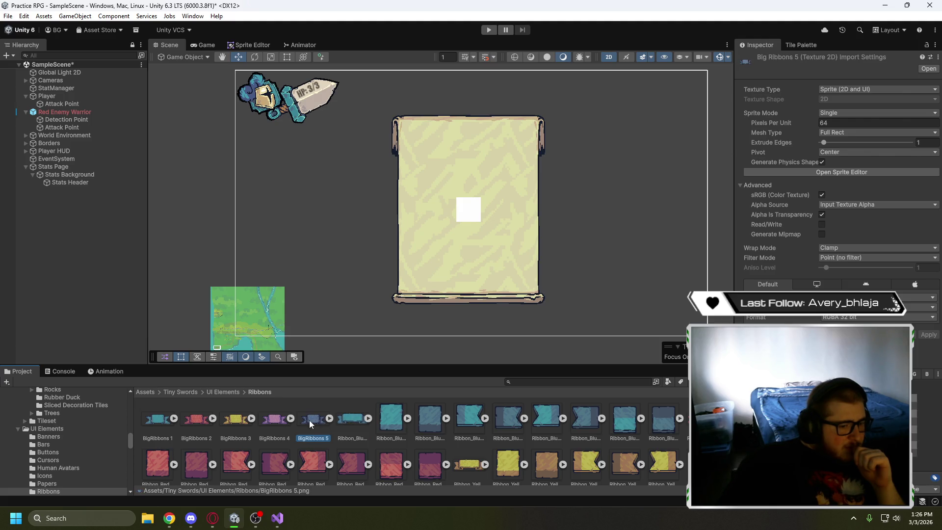
pyautogui.click(157, 416)
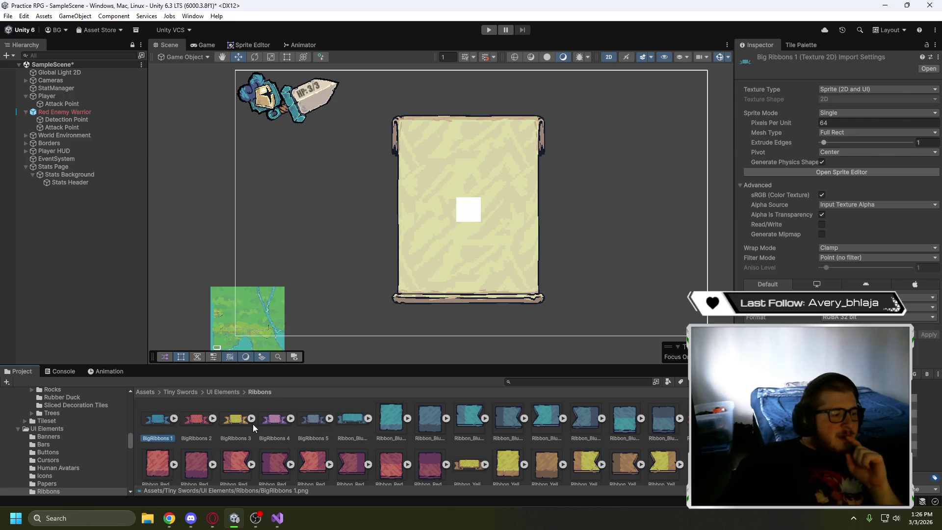
pyautogui.click(353, 419)
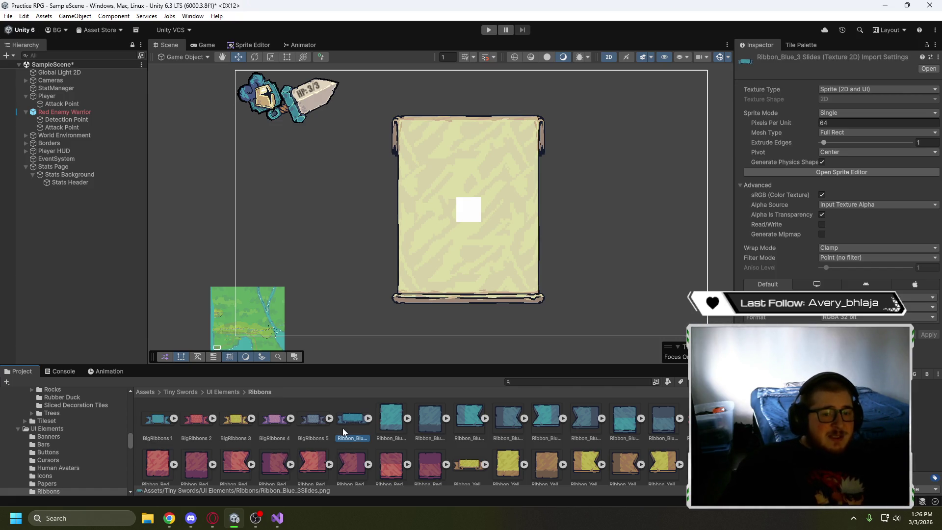
pyautogui.click(161, 423)
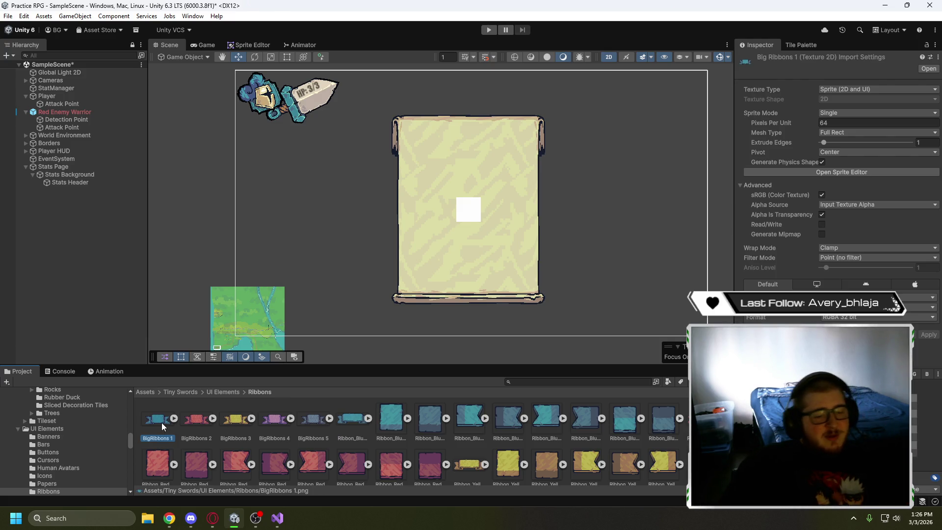
pyautogui.click(353, 419)
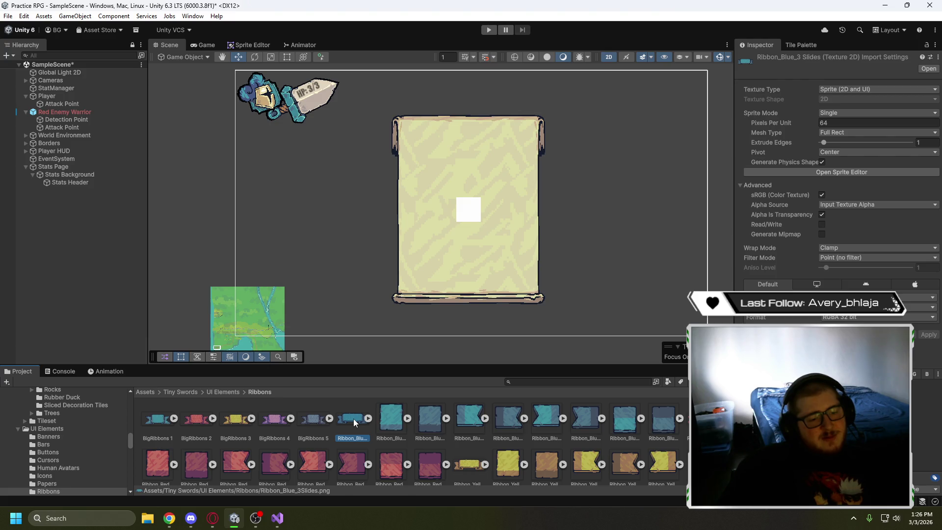
pyautogui.click(157, 419)
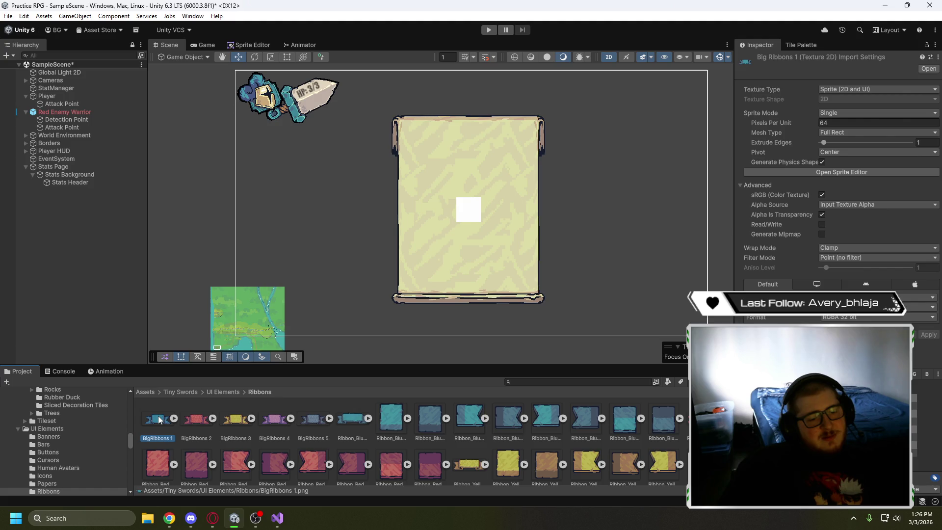
pyautogui.click(347, 419)
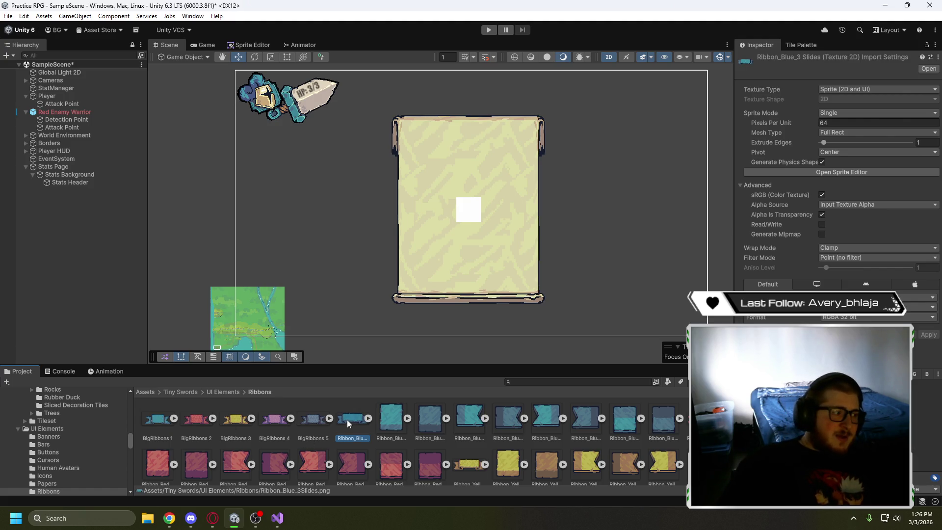
pyautogui.click(64, 182)
# Set Ribbon_Blue_3Slides as the Stats Header's Source Image, then watch the tutorial's next part
pyautogui.moveTo(352, 420)
pyautogui.mouseDown()
pyautogui.moveTo(441, 343)
pyautogui.moveTo(853, 240)
pyautogui.mouseUp()
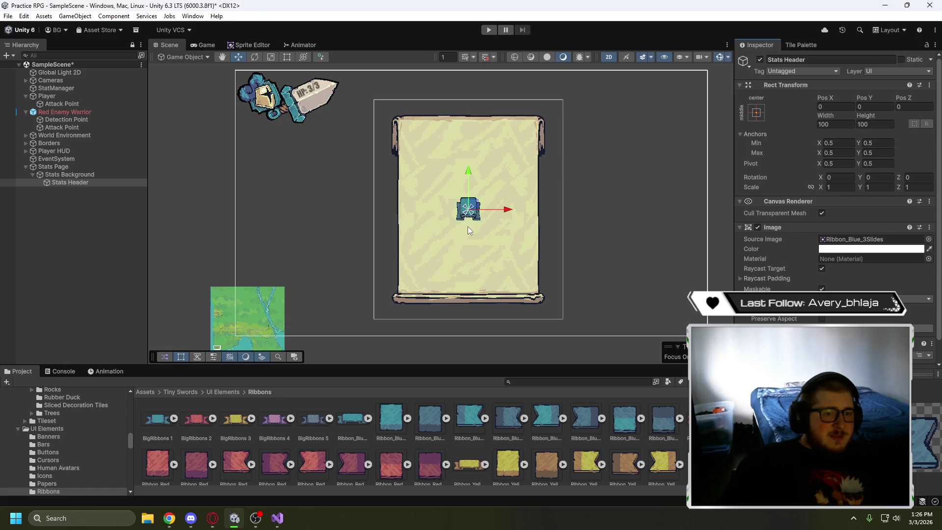
pyautogui.click(351, 414)
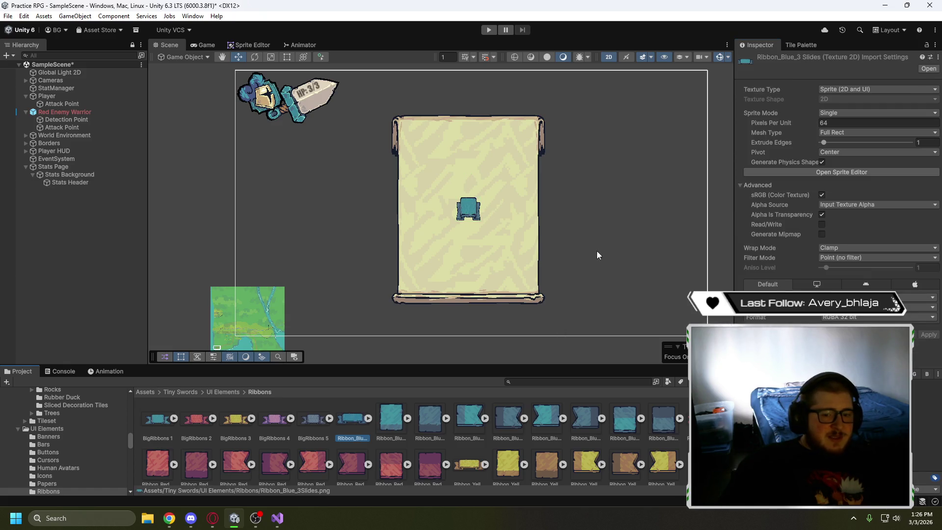
pyautogui.click(213, 518)
pyautogui.click(324, 266)
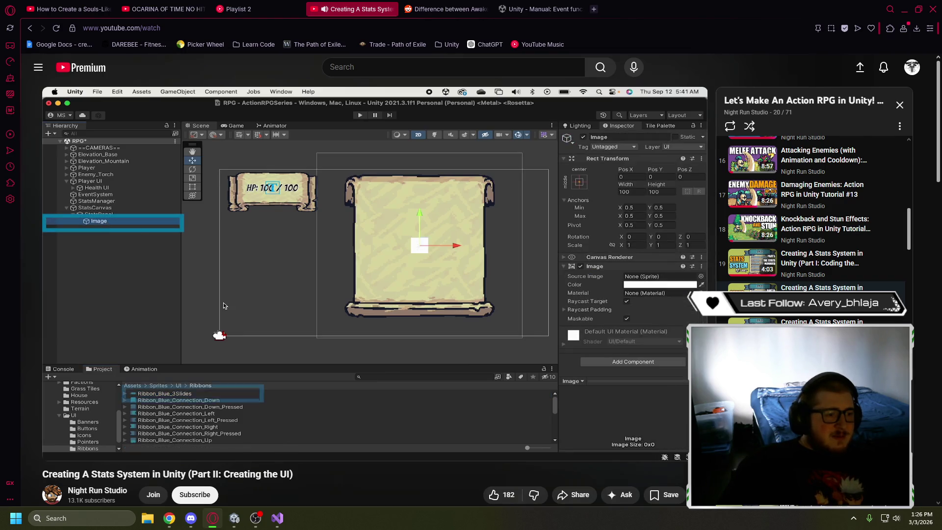
pyautogui.click(350, 241)
# Return to Unity and select the Stats Header ribbon
pyautogui.hotkey('alt', 'Tab')
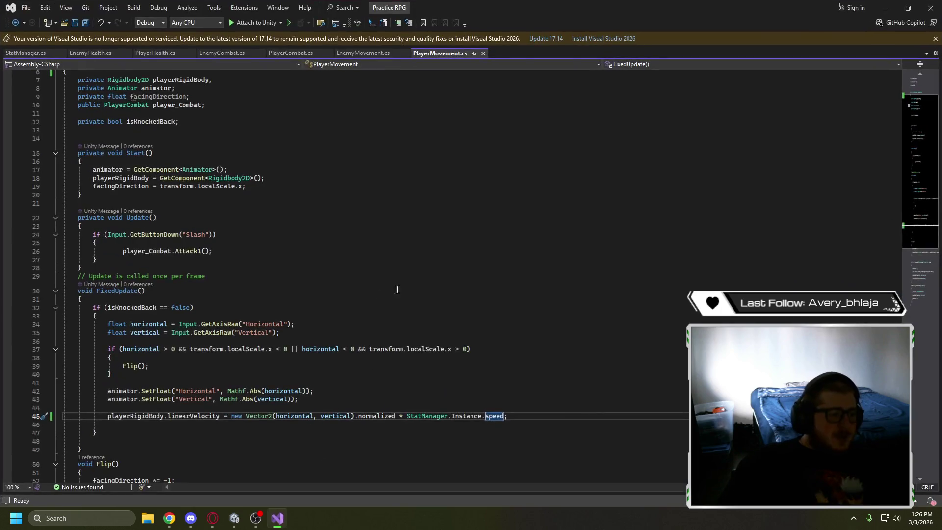
pyautogui.hotkey('alt', 'Tab')
pyautogui.click(234, 518)
pyautogui.click(463, 230)
pyautogui.click(96, 182)
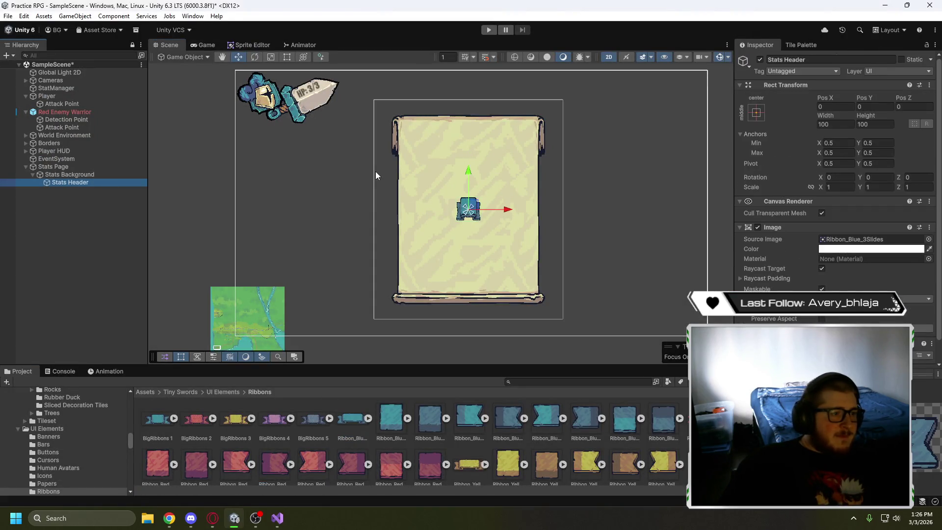
# Stretch the ribbon's left, right and bottom edges to about 896 wide by 208 tall
pyautogui.click(287, 58)
pyautogui.moveTo(452, 200)
pyautogui.mouseDown()
pyautogui.moveTo(424, 180)
pyautogui.moveTo(472, 128)
pyautogui.mouseUp()
pyautogui.press('w')
pyautogui.click(288, 58)
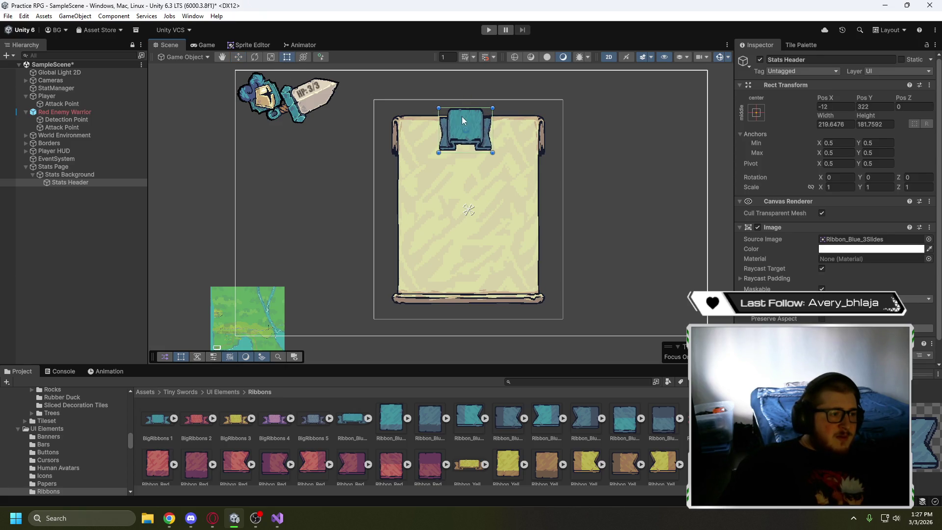
pyautogui.moveTo(439, 124); pyautogui.dragTo(377, 130)
pyautogui.moveTo(492, 128); pyautogui.dragTo(576, 136)
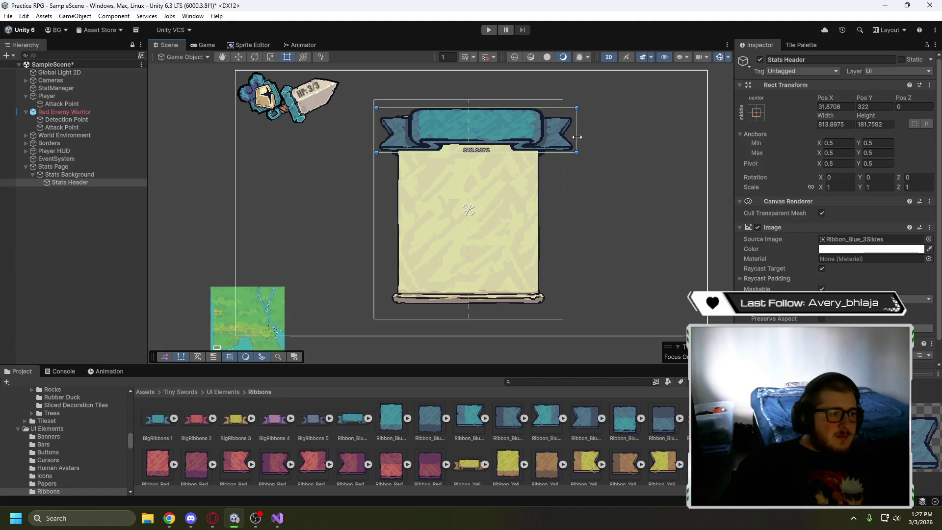
pyautogui.moveTo(380, 135)
pyautogui.mouseDown()
pyautogui.moveTo(354, 136)
pyautogui.moveTo(362, 139)
pyautogui.mouseUp()
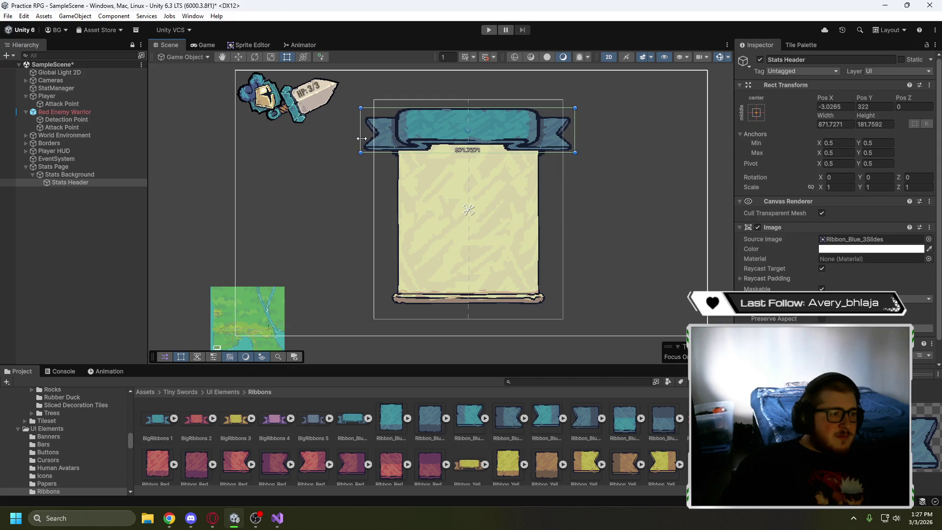
pyautogui.moveTo(572, 131)
pyautogui.mouseDown()
pyautogui.moveTo(560, 131)
pyautogui.moveTo(578, 135)
pyautogui.mouseUp()
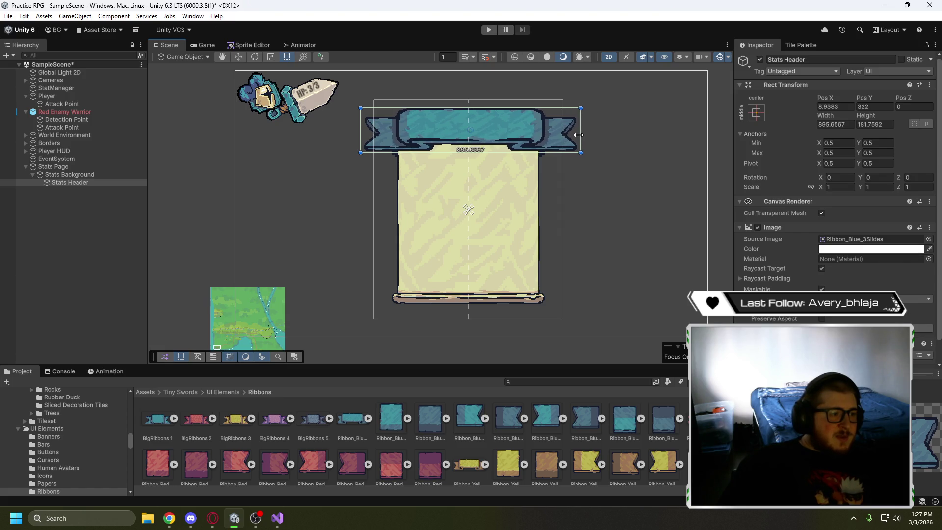
pyautogui.moveTo(459, 154); pyautogui.dragTo(460, 160)
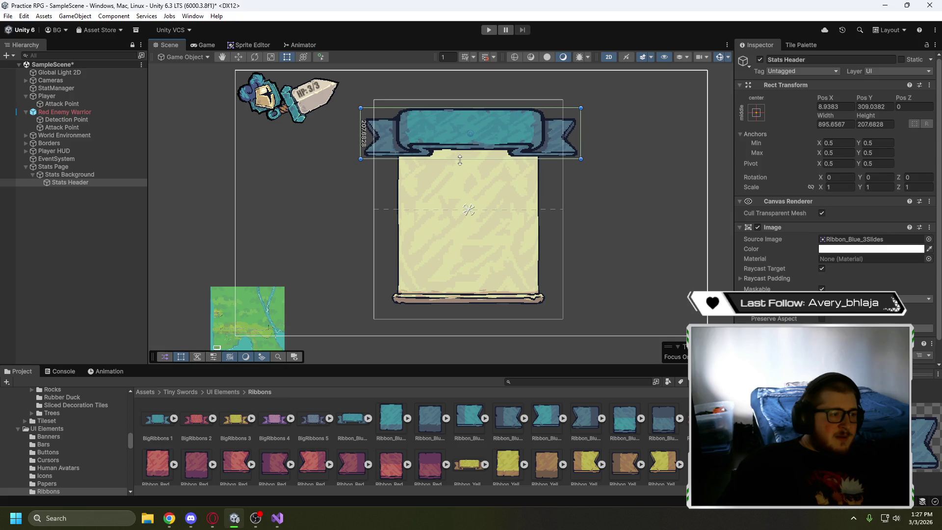
# Deselect to preview the header, then select Stats Background to compare bounds
pyautogui.click(609, 212)
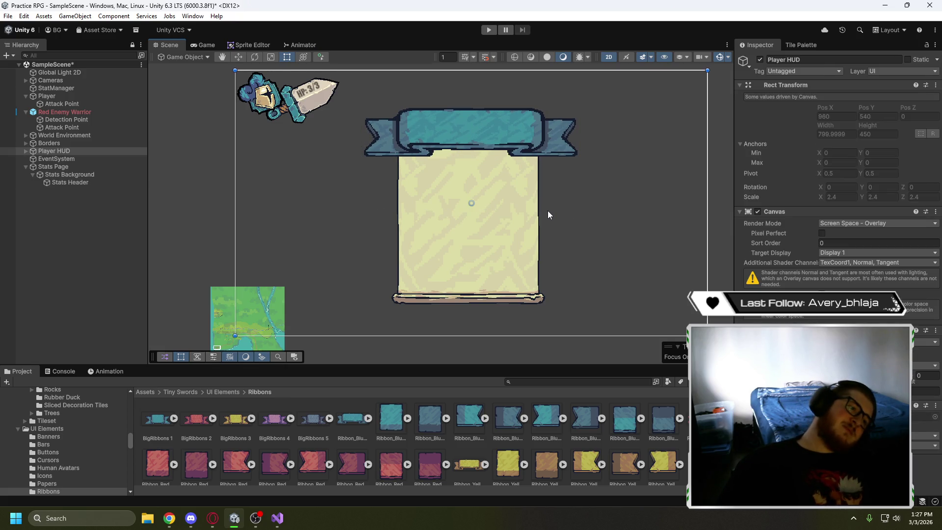
pyautogui.click(489, 135)
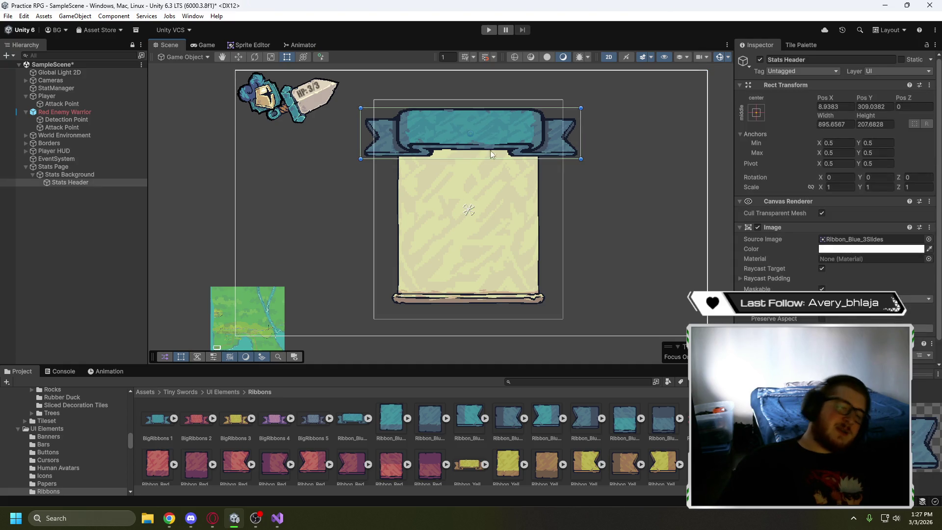
pyautogui.click(481, 195)
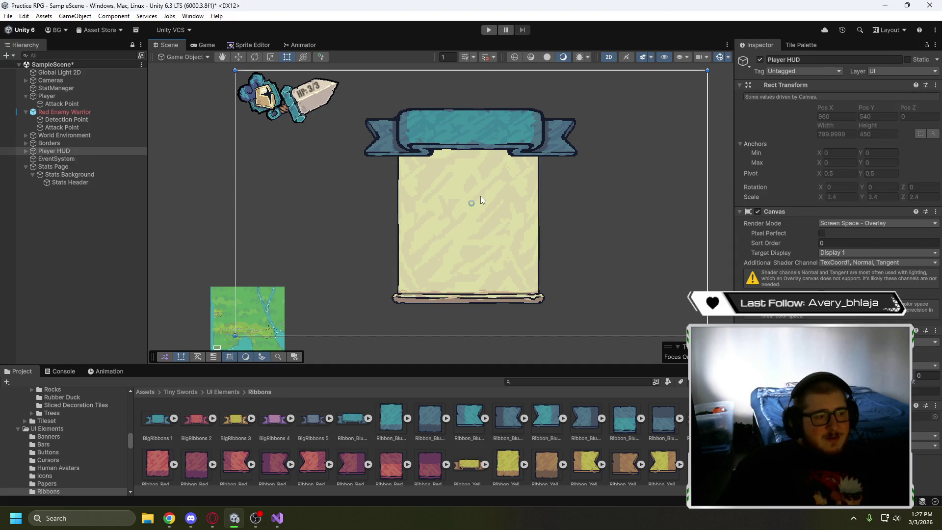
pyautogui.click(95, 174)
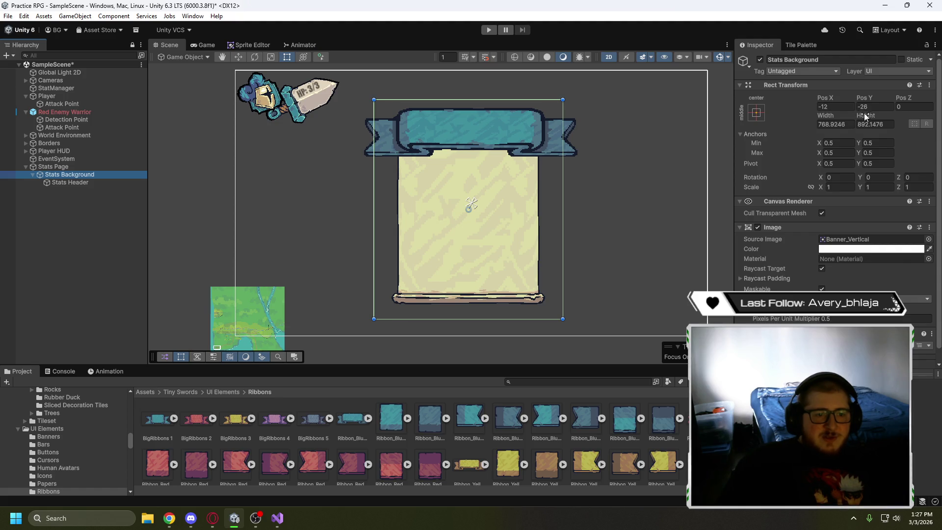
# Set the Stats Header's Pos X to 12 and check its placement
pyautogui.click(65, 183)
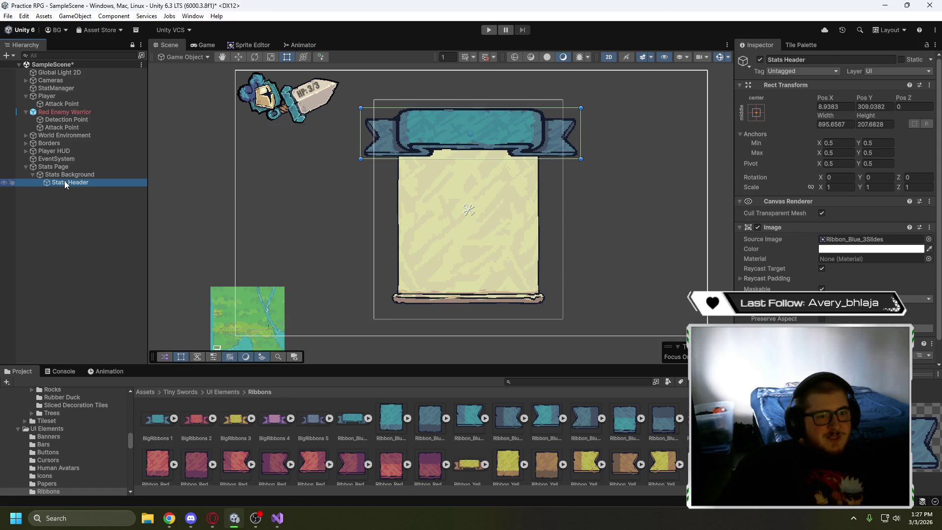
pyautogui.click(829, 107)
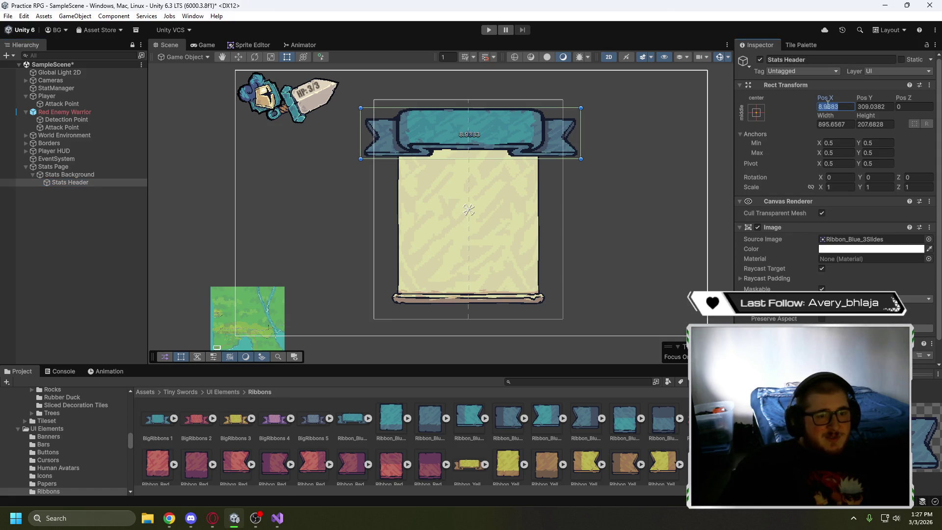
pyautogui.write('12')
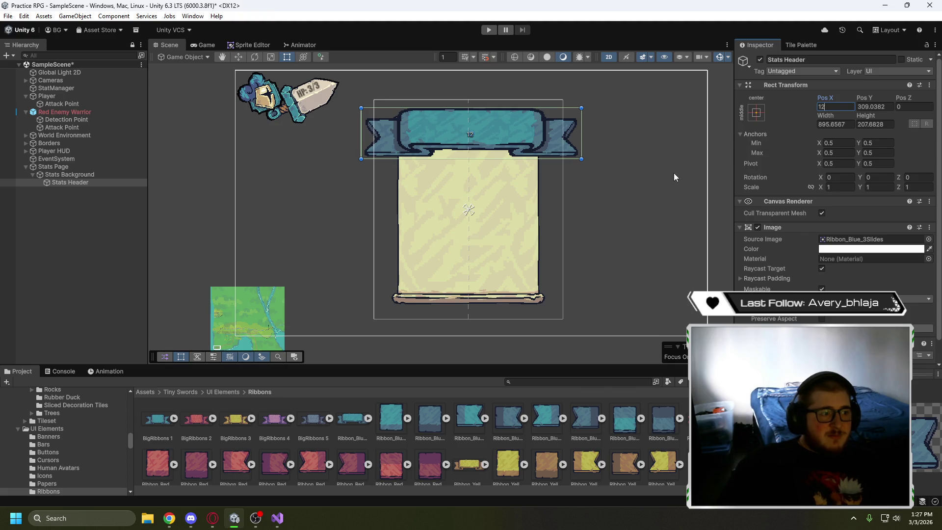
pyautogui.click(674, 177)
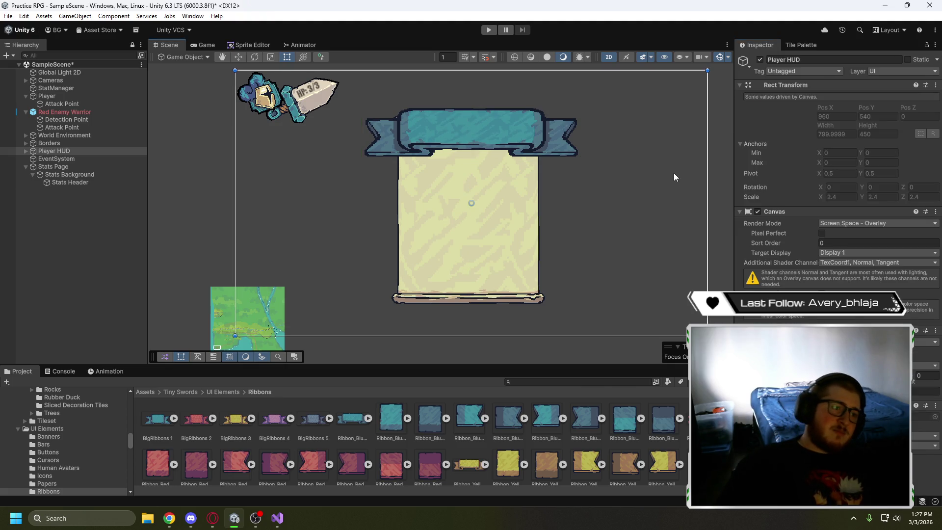
# Widen the ribbon's right edge to about 902 and slide it to Pos X -1
pyautogui.click(558, 147)
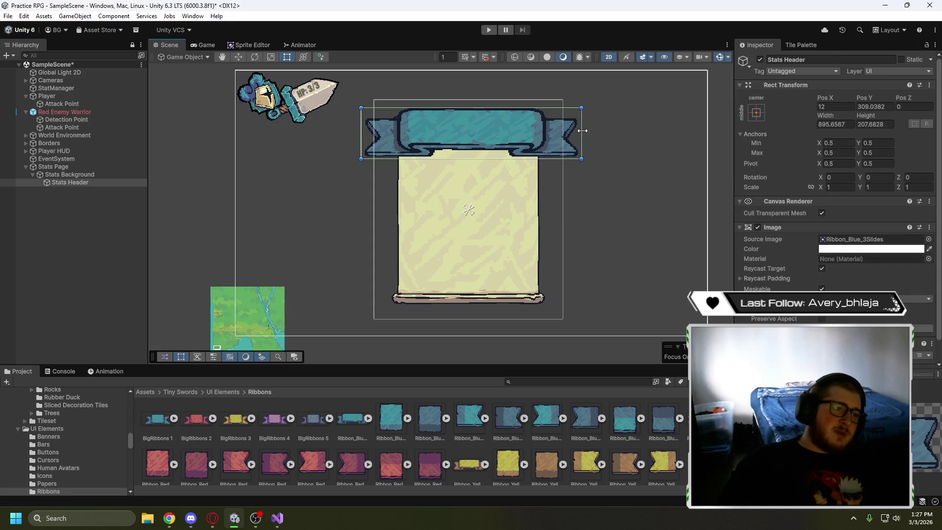
pyautogui.moveTo(583, 131); pyautogui.dragTo(582, 131)
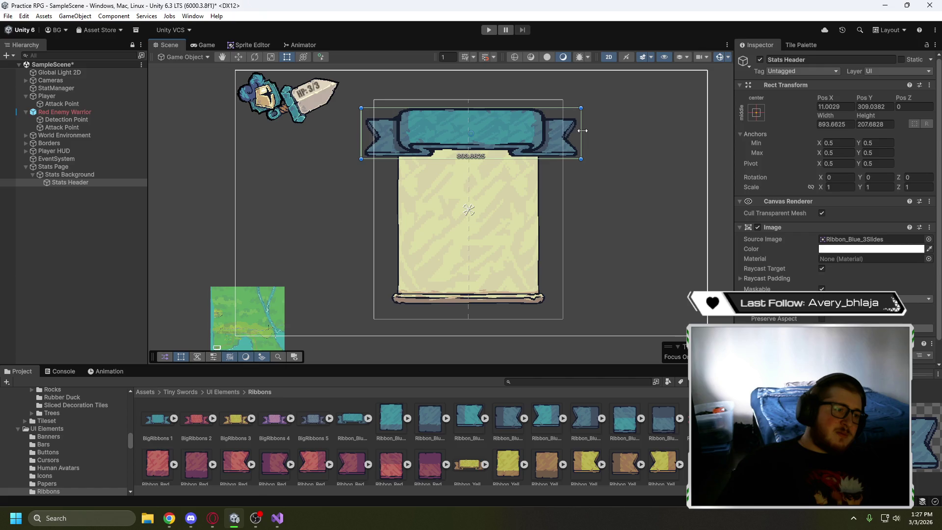
pyautogui.moveTo(582, 131); pyautogui.dragTo(584, 133)
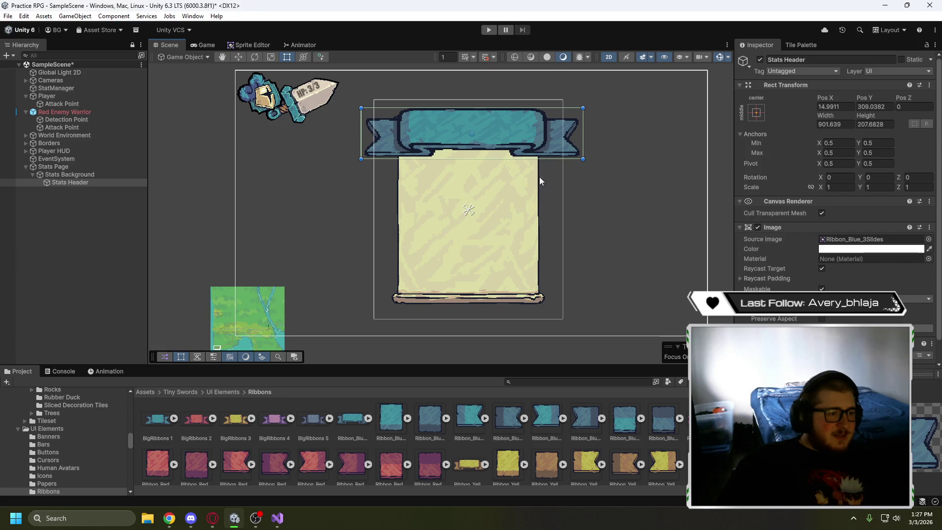
pyautogui.click(238, 57)
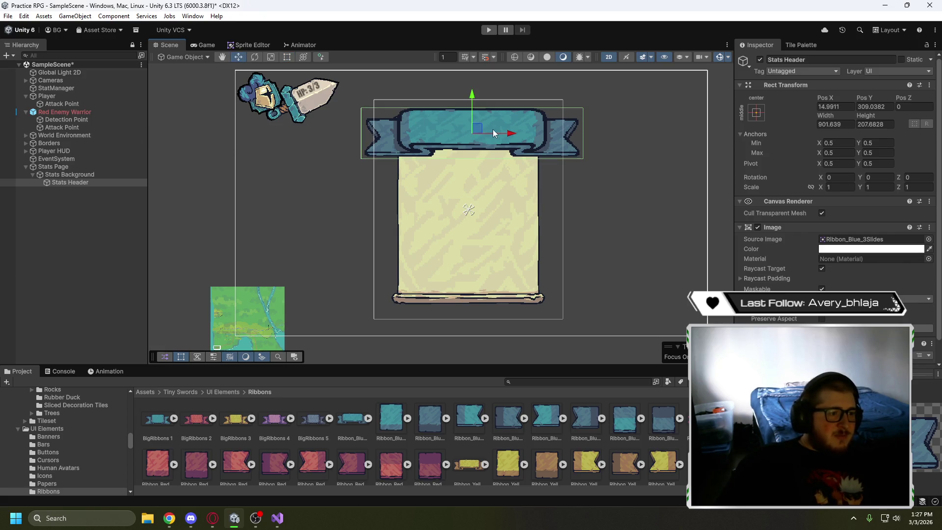
pyautogui.moveTo(478, 132); pyautogui.dragTo(475, 132)
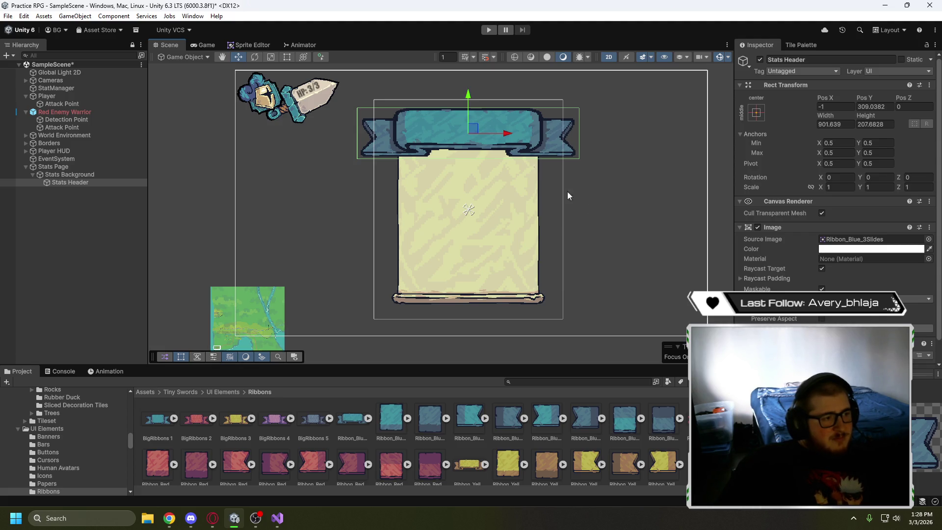
pyautogui.click(632, 256)
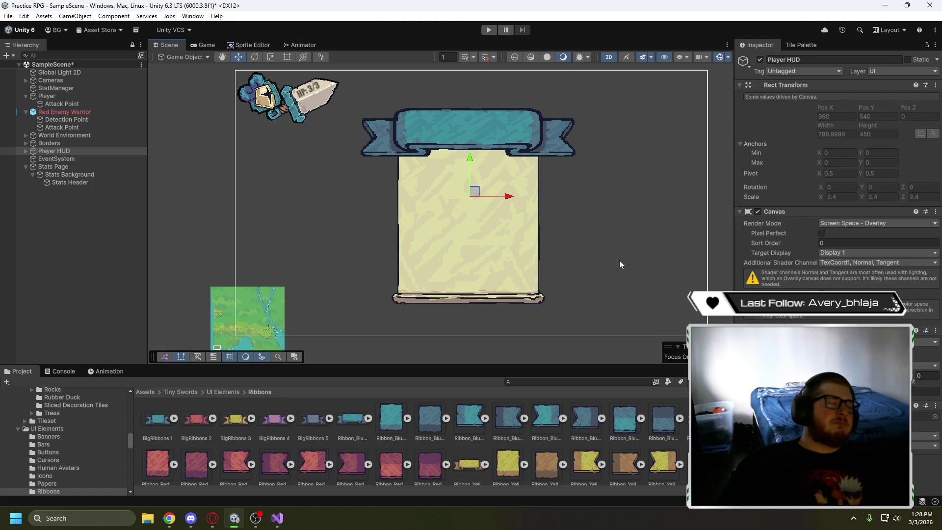
# Compare SmallRibbons 1 and SmallRibbons 2 import settings (Single, 64 pixels per unit, Point), ending on SmallRibbons 1
pyautogui.scroll(-2, 618, 260)
pyautogui.scroll(-1, 604, 349)
pyautogui.scroll(4, 601, 344)
pyautogui.scroll(1, 601, 337)
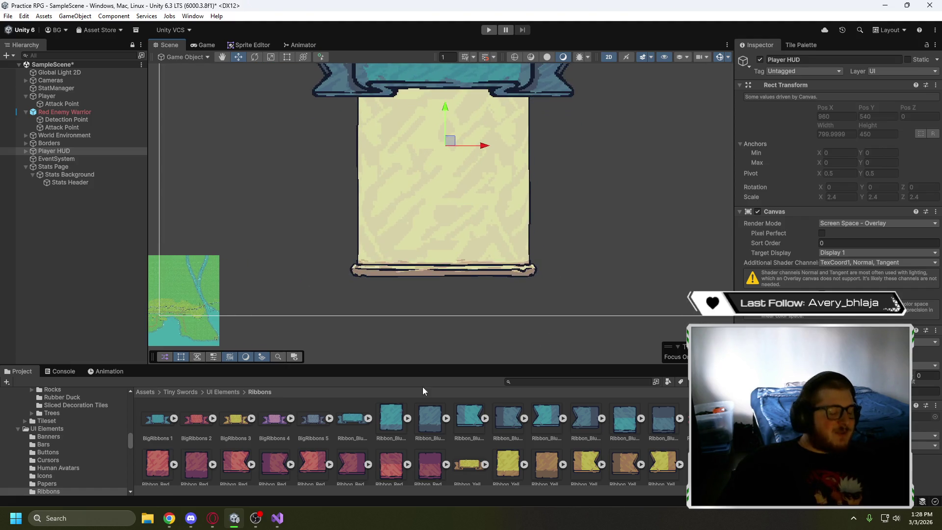
pyautogui.scroll(-1, 419, 444)
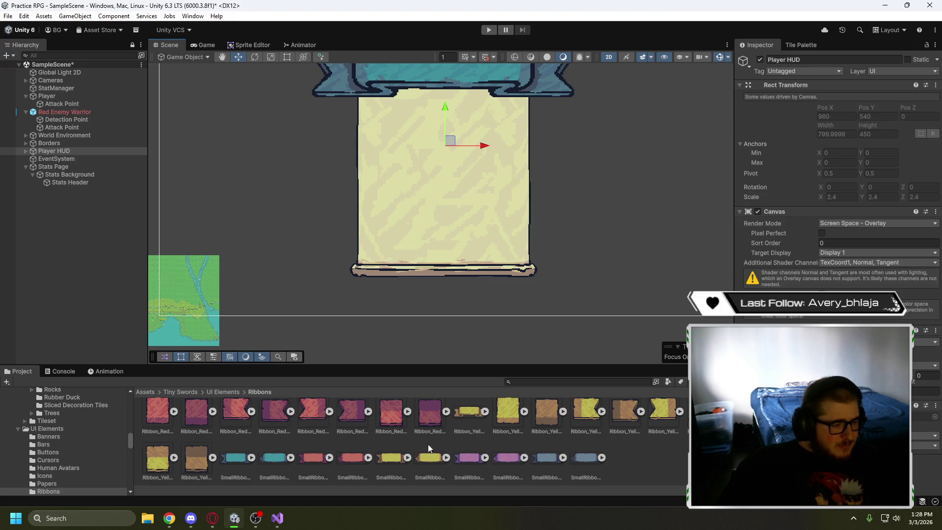
pyautogui.click(238, 461)
pyautogui.click(275, 462)
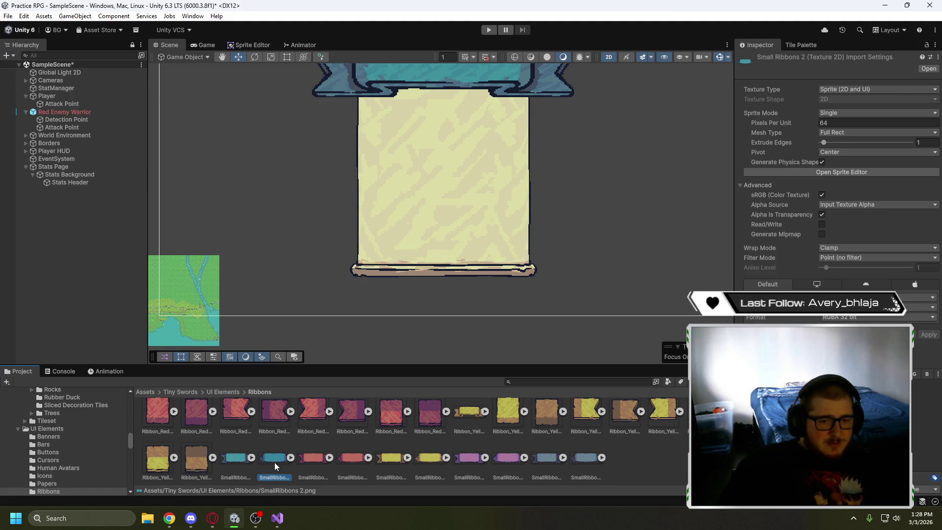
pyautogui.click(239, 462)
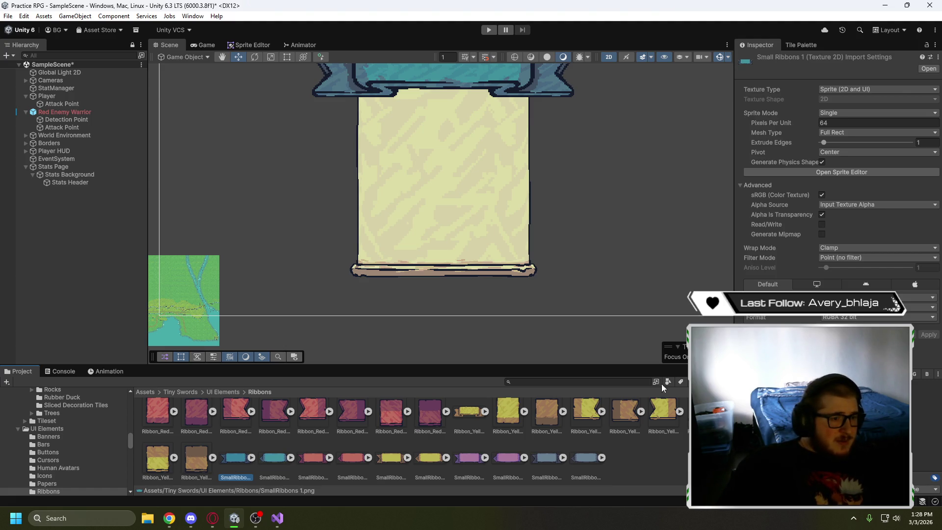
pyautogui.moveTo(616, 137); pyautogui.dragTo(614, 173)
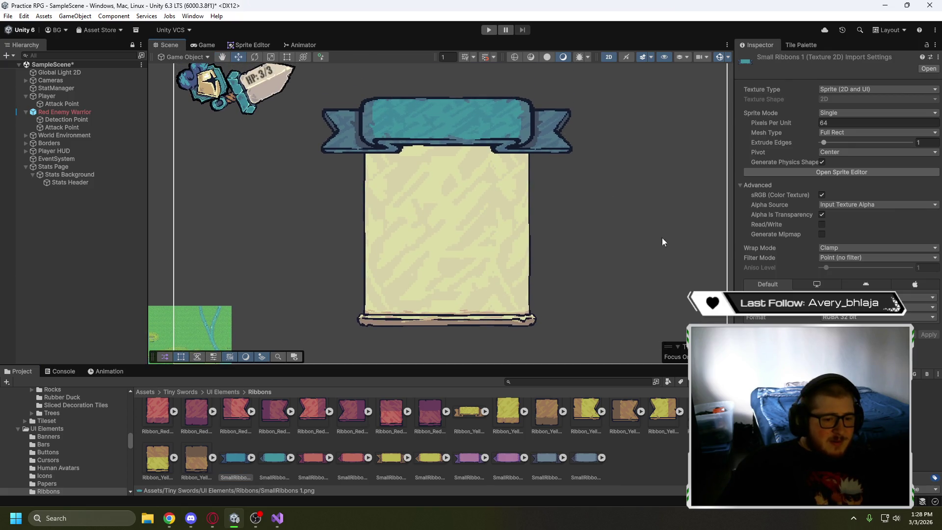
pyautogui.click(270, 462)
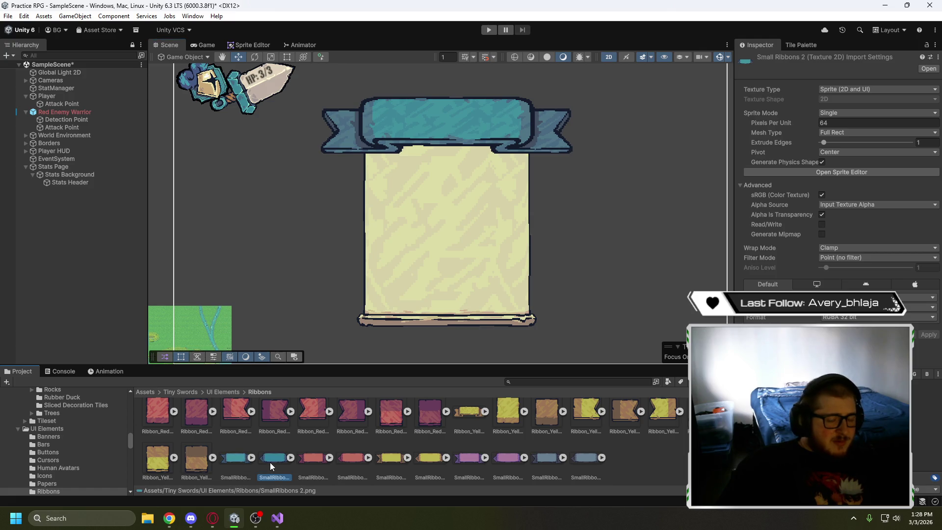
pyautogui.click(240, 459)
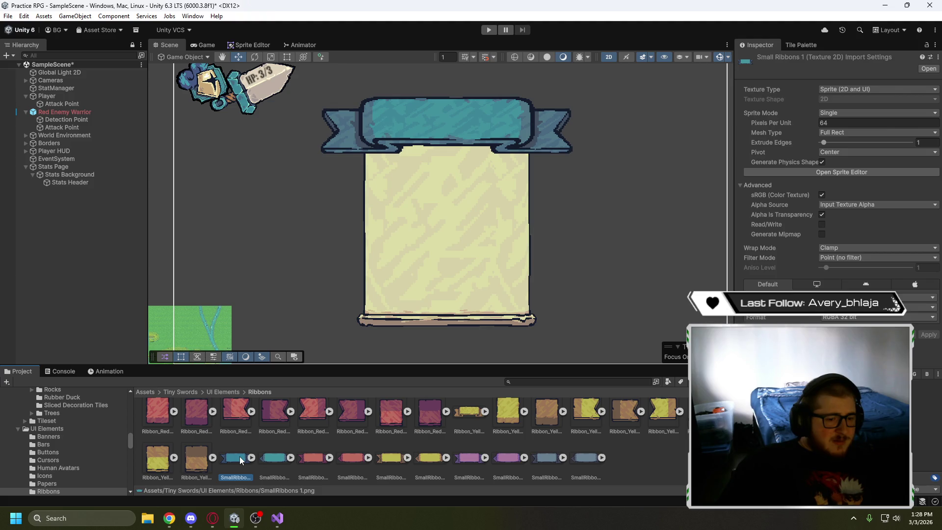
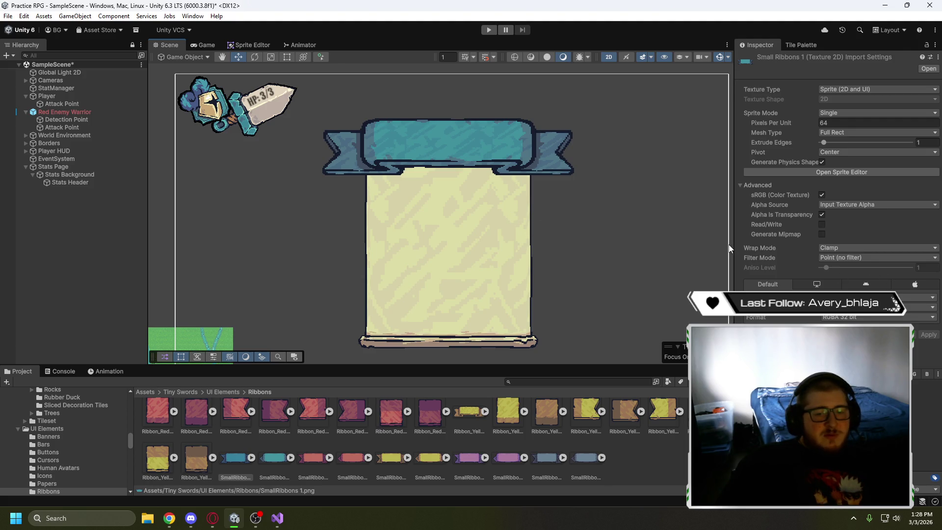
# Play the tutorial in Opera up to 3:33, then return to Unity and clear the ribbon selection
pyautogui.click(218, 518)
pyautogui.click(344, 258)
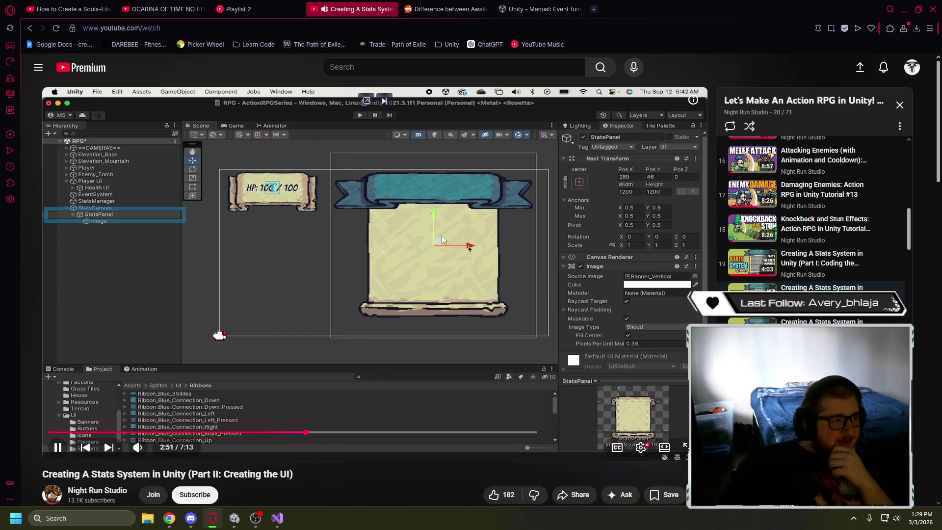
pyautogui.click(356, 183)
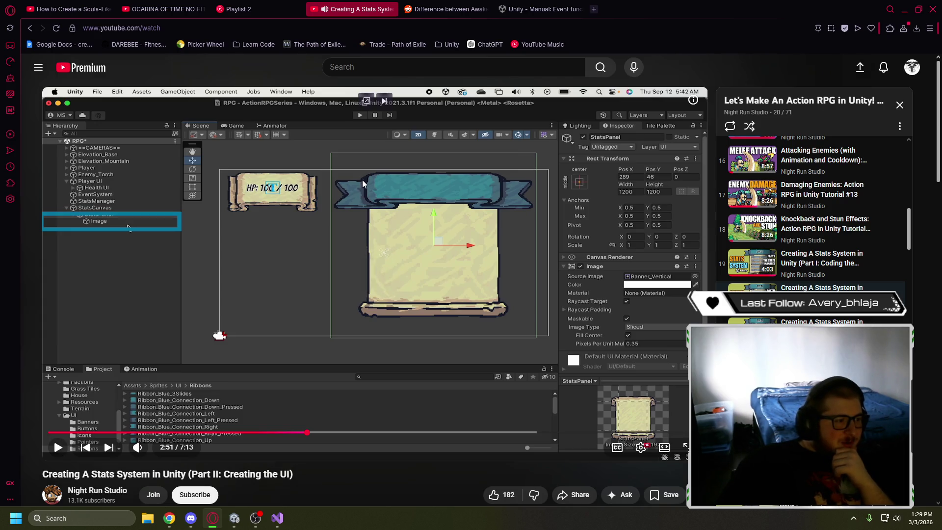
pyautogui.click(430, 224)
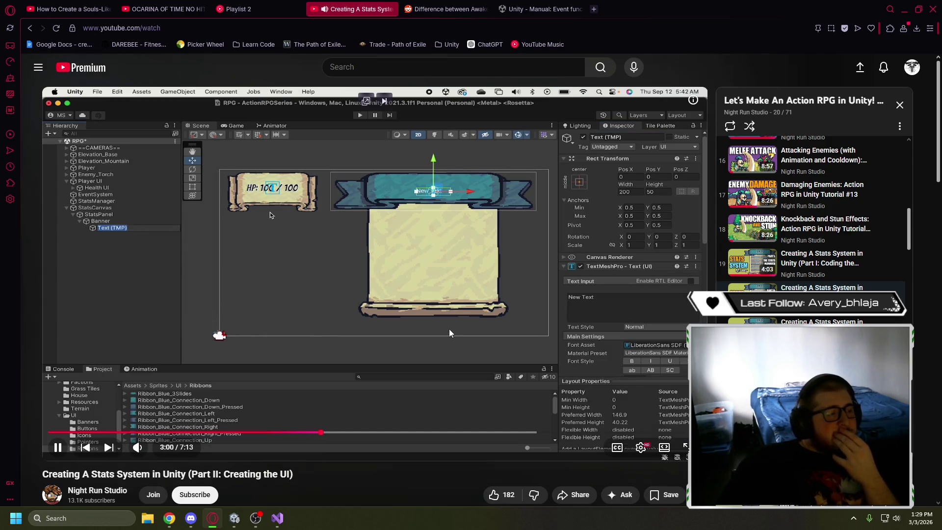
pyautogui.press('l')
pyautogui.press('l')
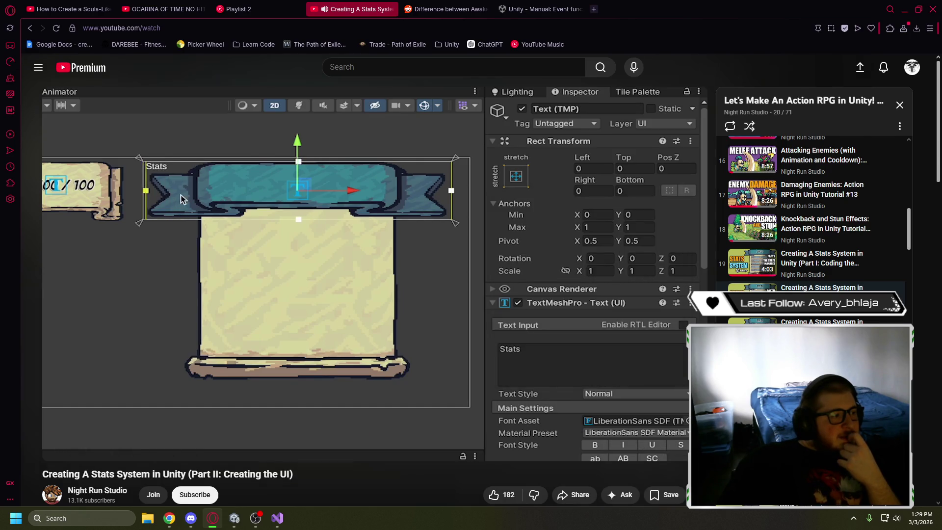
pyautogui.click(361, 283)
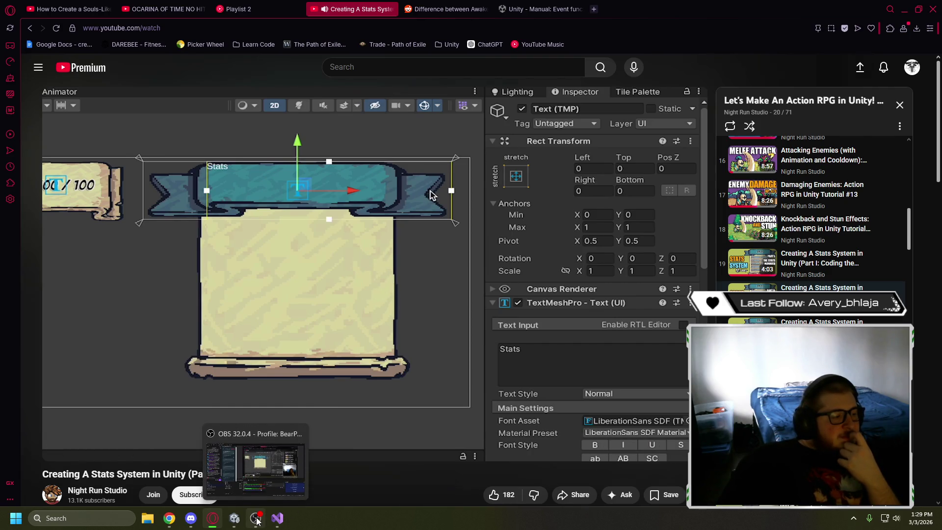
pyautogui.click(234, 520)
pyautogui.click(75, 202)
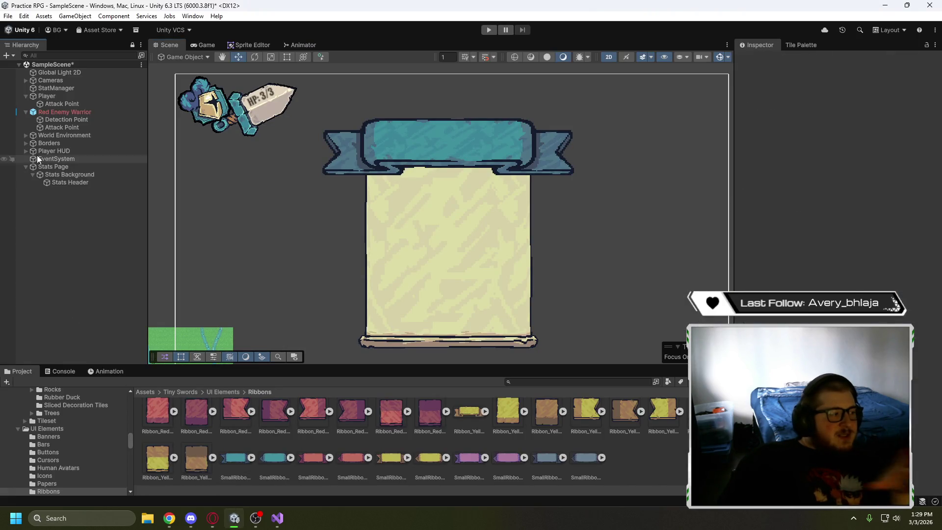
pyautogui.click(58, 167)
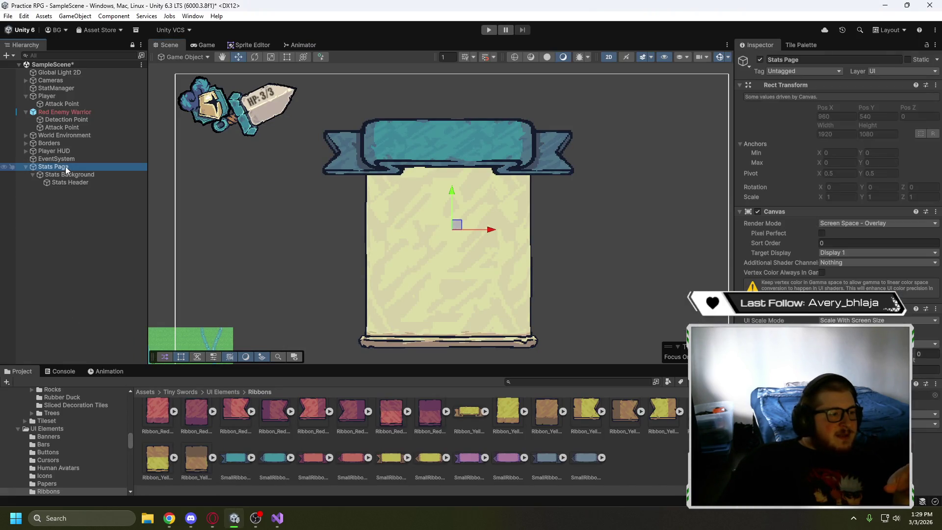
pyautogui.click(455, 226)
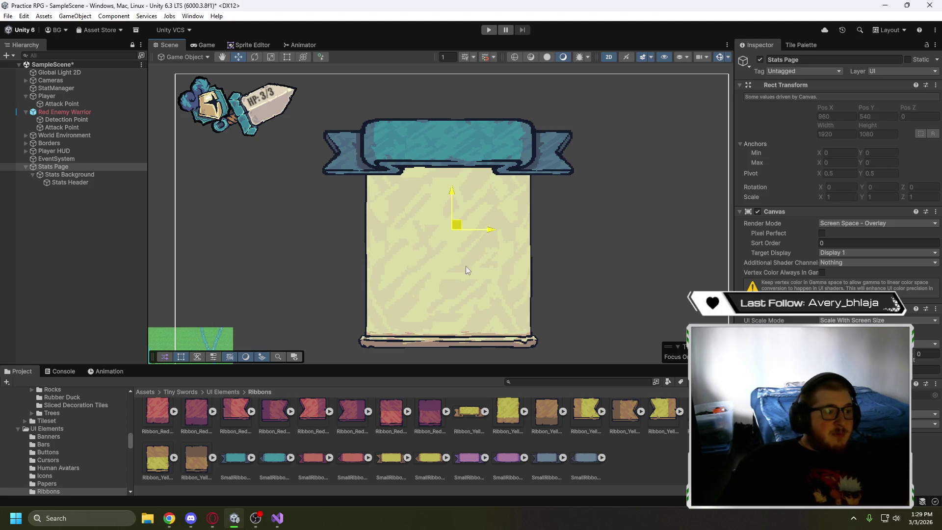
pyautogui.click(66, 270)
pyautogui.click(51, 150)
pyautogui.click(26, 151)
pyautogui.click(33, 159)
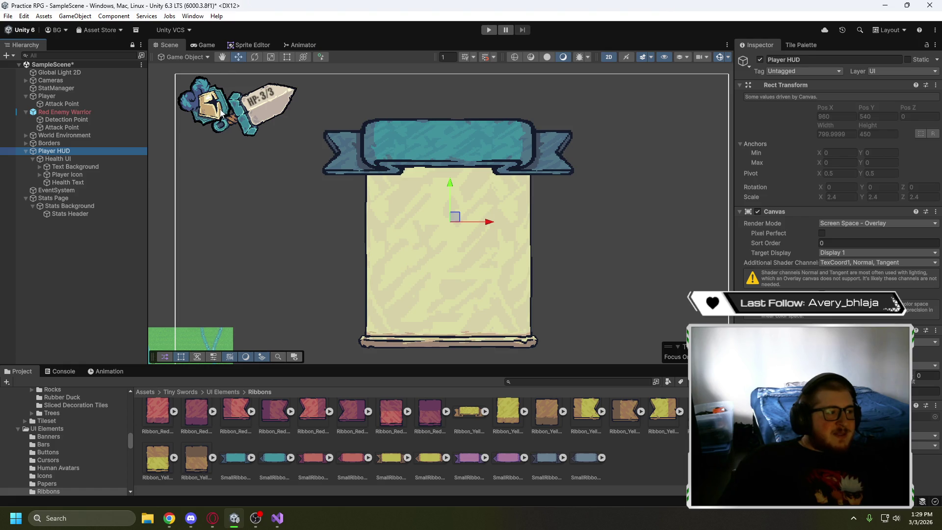
pyautogui.click(79, 159)
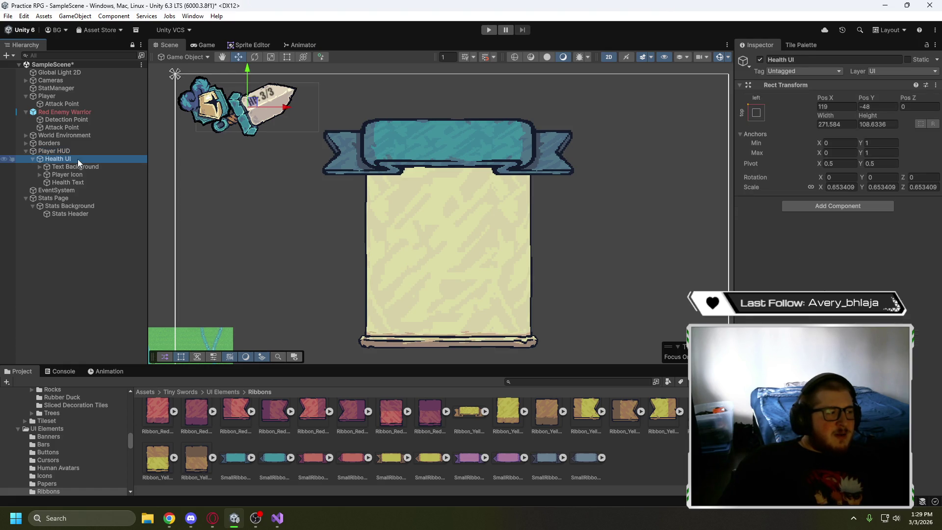
pyautogui.moveTo(253, 102)
pyautogui.mouseDown()
pyautogui.moveTo(418, 167)
pyautogui.moveTo(264, 117)
pyautogui.mouseUp()
pyautogui.hotkey('ctrl', 'z')
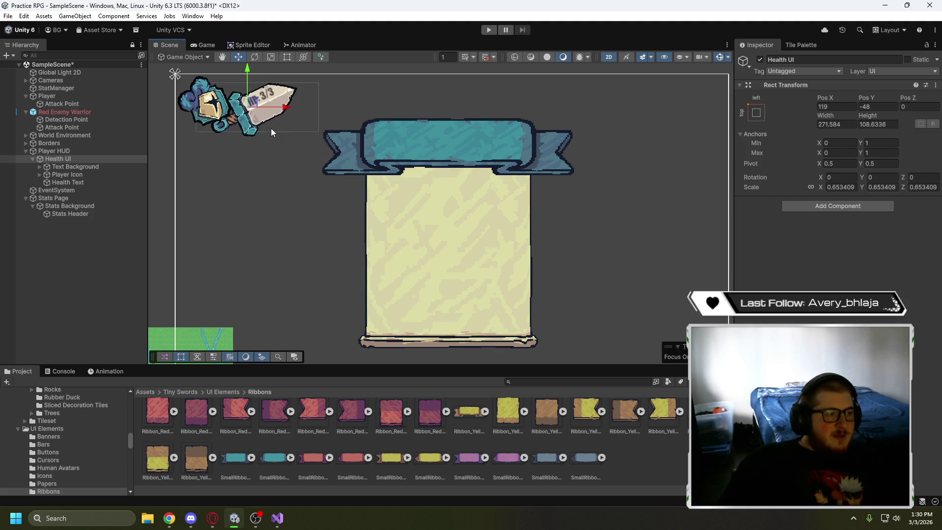
pyautogui.click(33, 159)
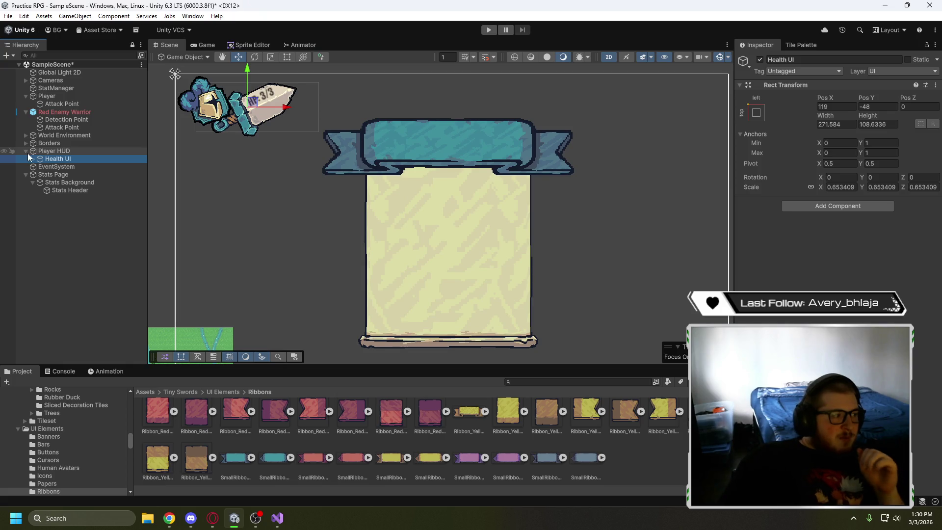
pyautogui.click(55, 183)
pyautogui.scroll(10, 256, 89)
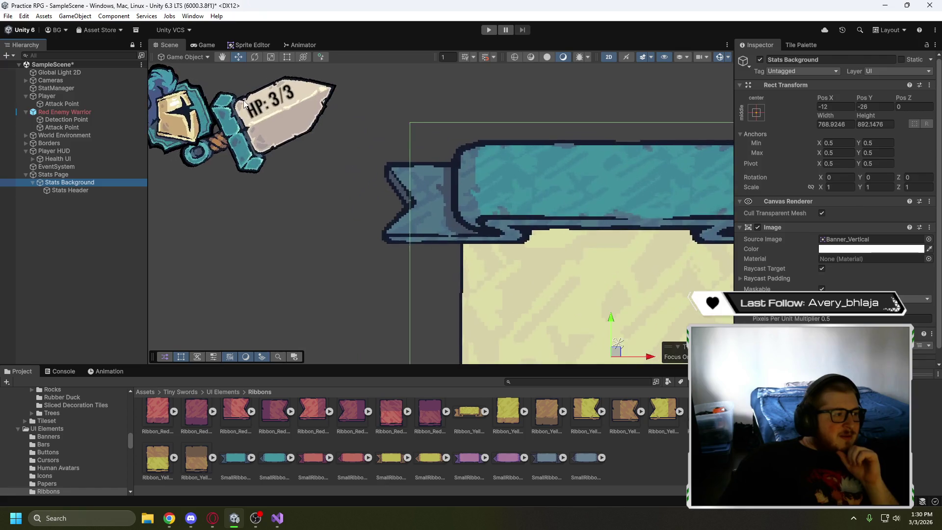
pyautogui.scroll(-10, 311, 146)
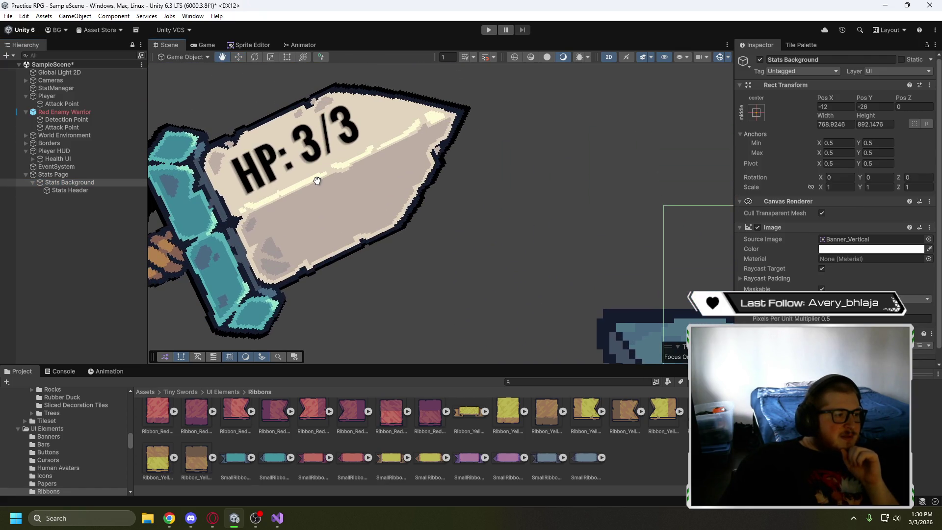
pyautogui.scroll(-6, 277, 117)
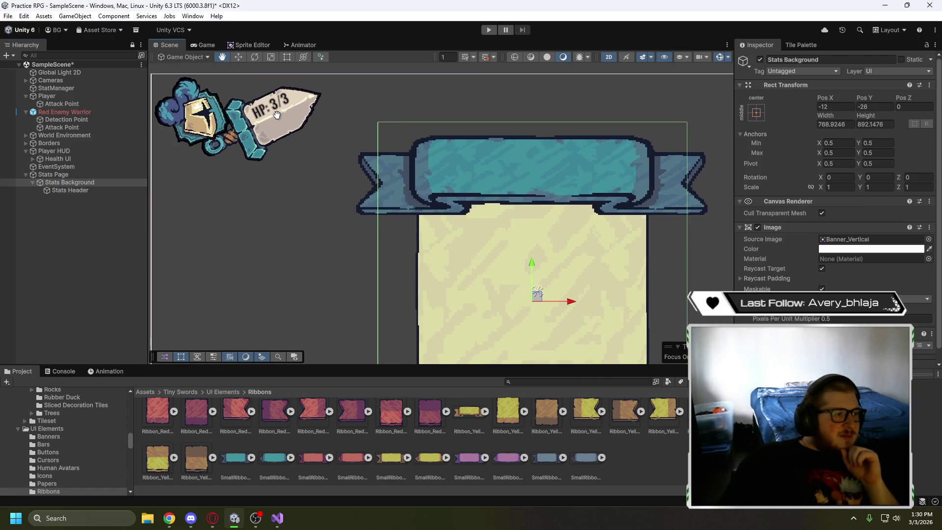
pyautogui.moveTo(305, 95); pyautogui.dragTo(289, 87)
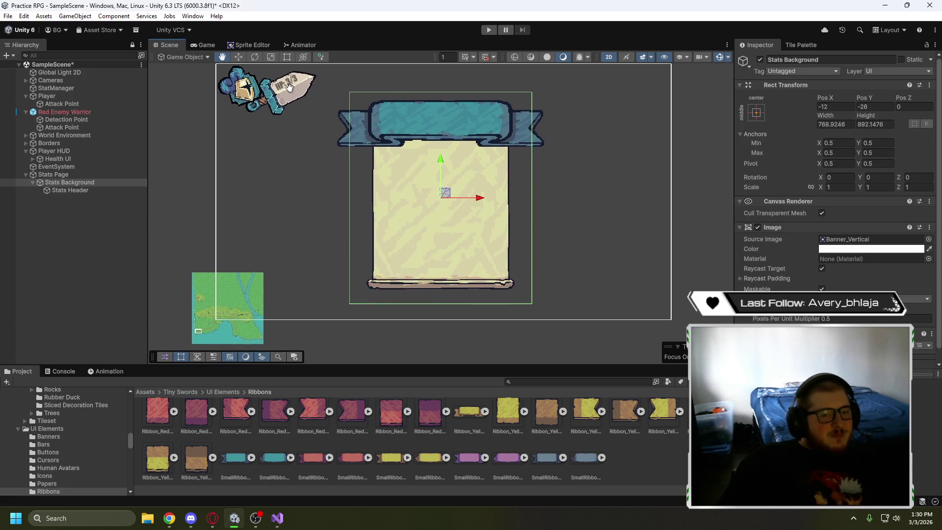
pyautogui.moveTo(347, 178); pyautogui.dragTo(326, 185)
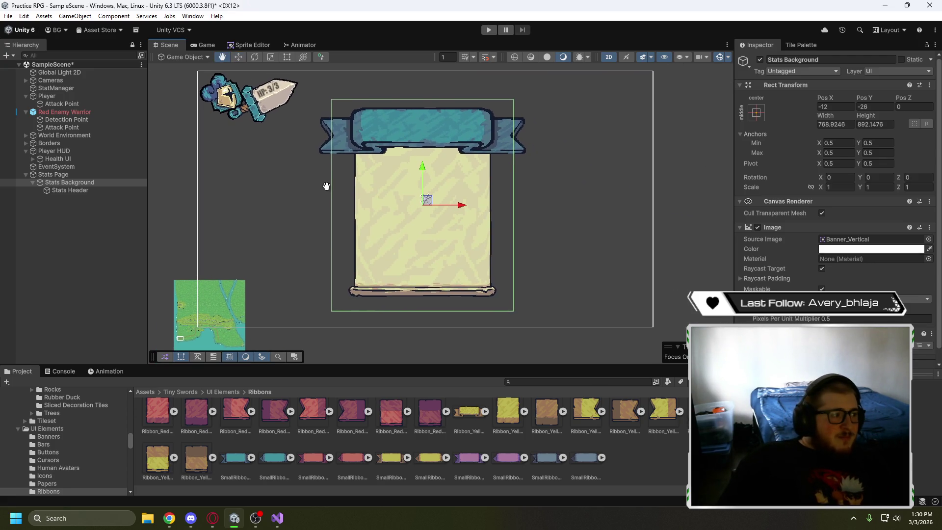
pyautogui.click(62, 202)
pyautogui.click(71, 191)
pyautogui.rightClick(71, 191)
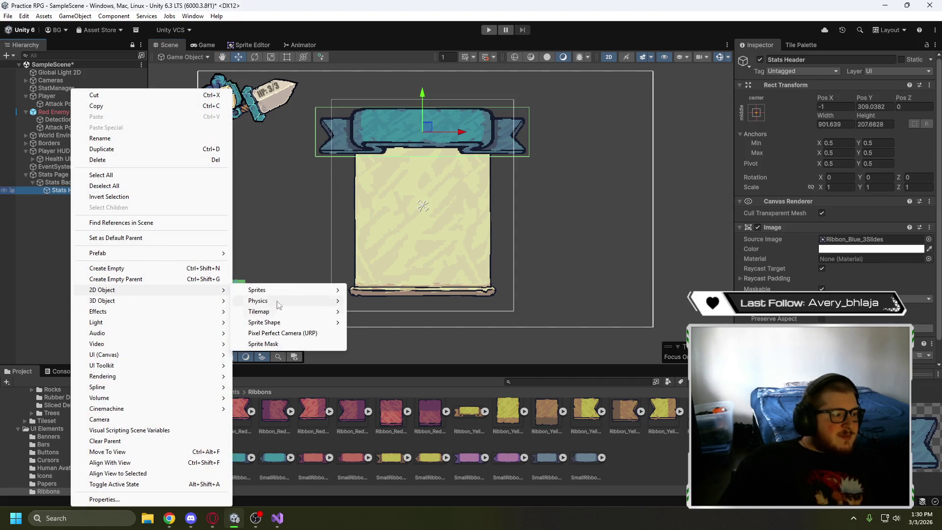
# Add a TextMeshPro text under Stats Header and name it 'Stats Header Text'
pyautogui.moveTo(155, 356)
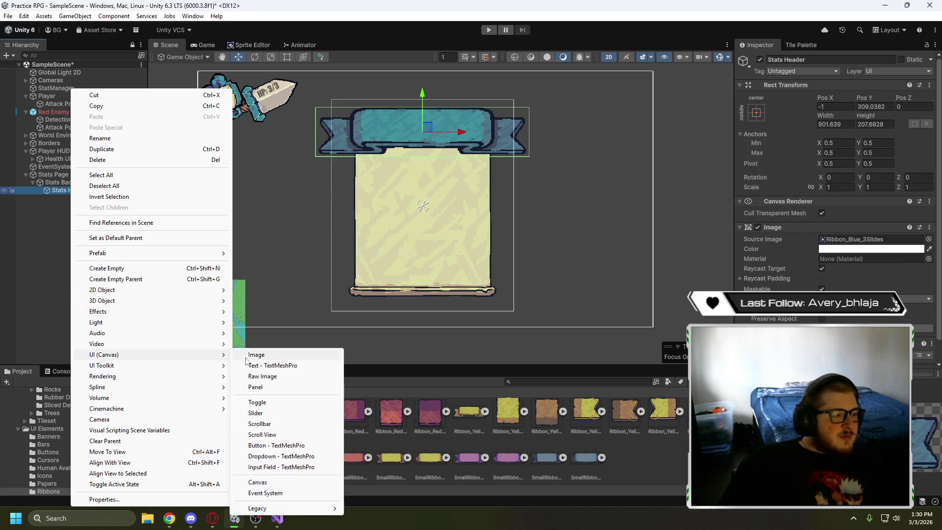
pyautogui.click(273, 366)
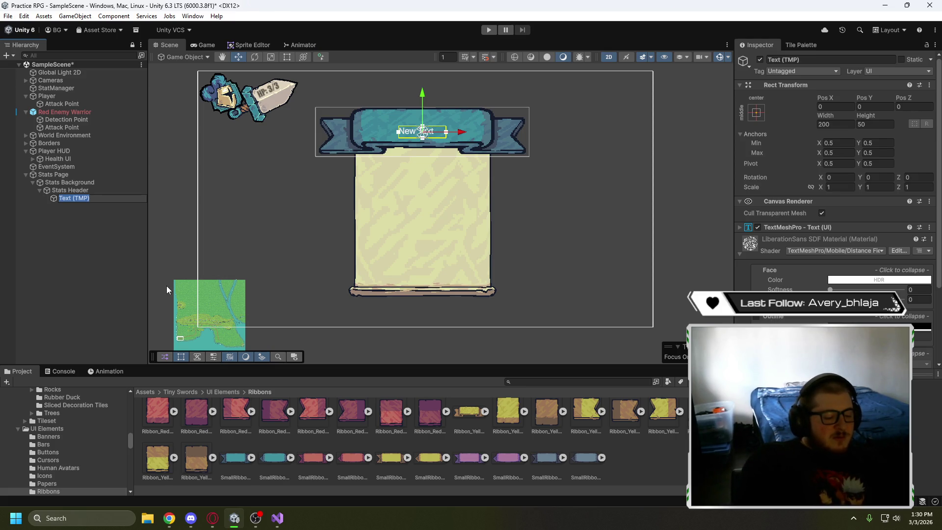
pyautogui.write('Stats Header text')
pyautogui.press('Left')
pyautogui.press('Left')
pyautogui.press('Left')
pyautogui.press('BackSpace')
pyautogui.write('T')
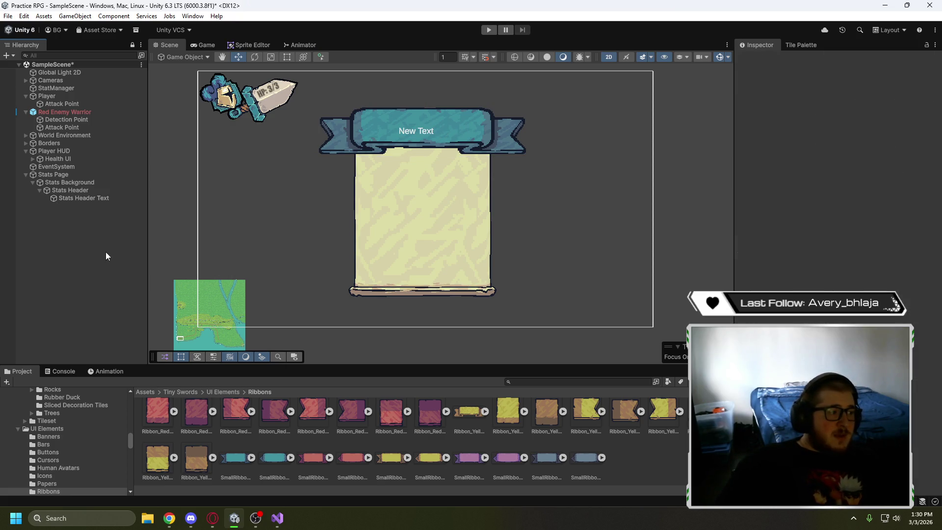
pyautogui.press('Return')
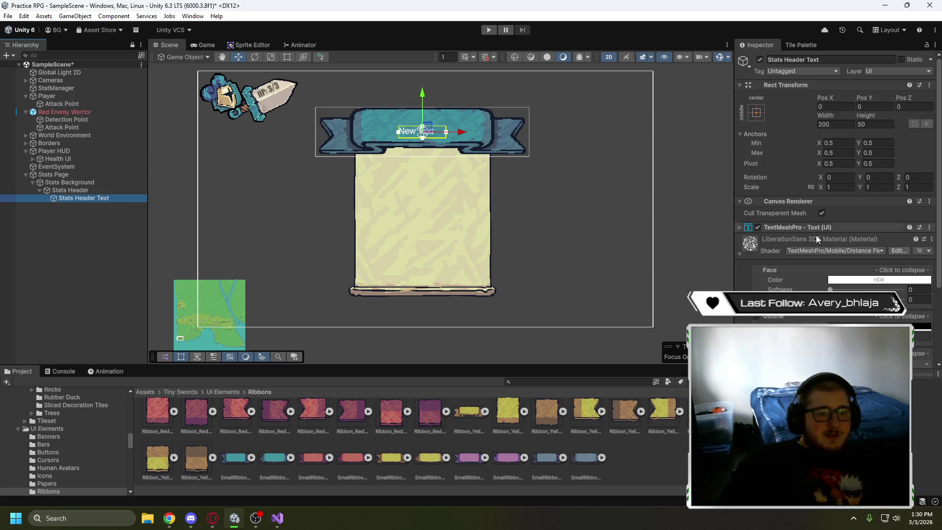
# Scroll the Inspector and undo a stray click to keep Stats Header Text selected
pyautogui.scroll(-5, 802, 260)
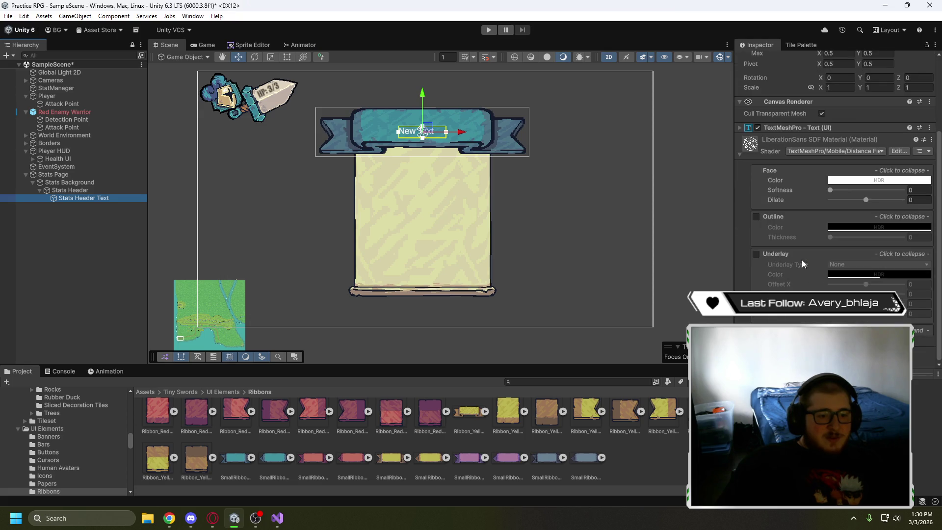
pyautogui.scroll(5, 798, 281)
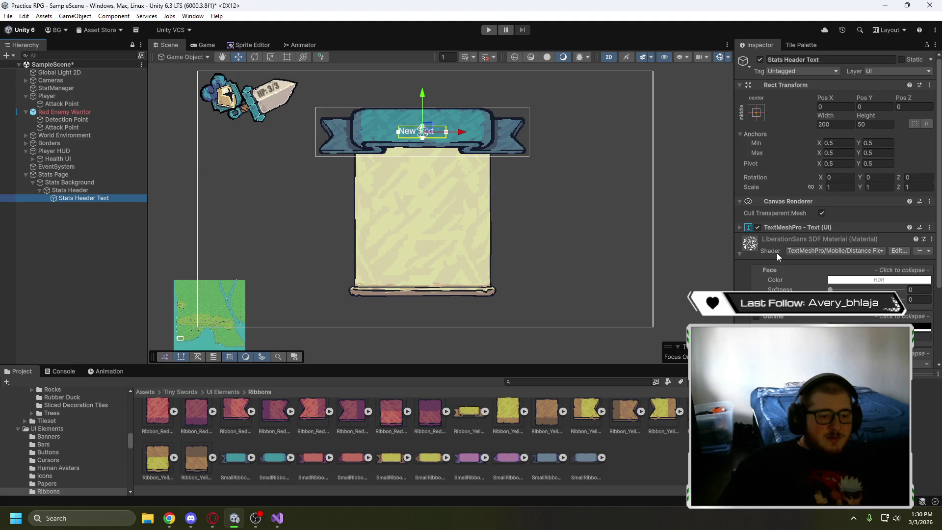
pyautogui.scroll(-5, 775, 252)
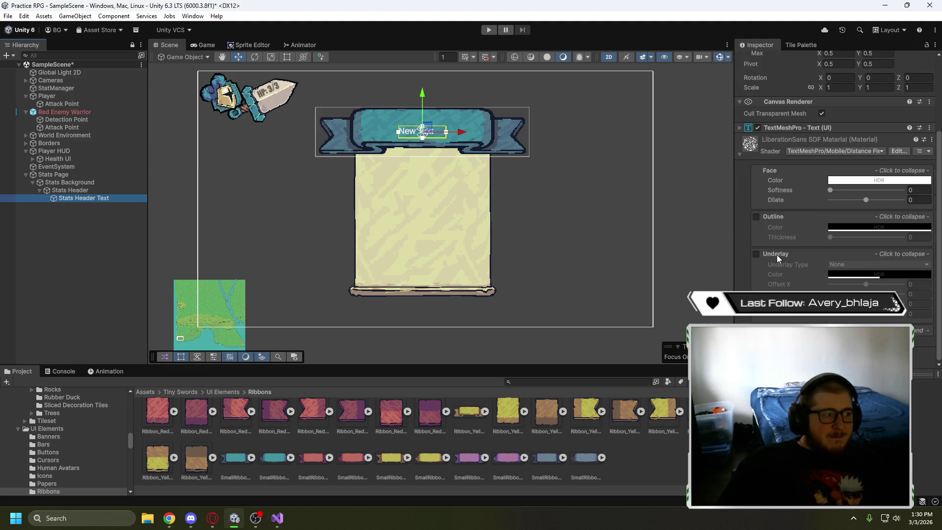
pyautogui.scroll(5, 776, 255)
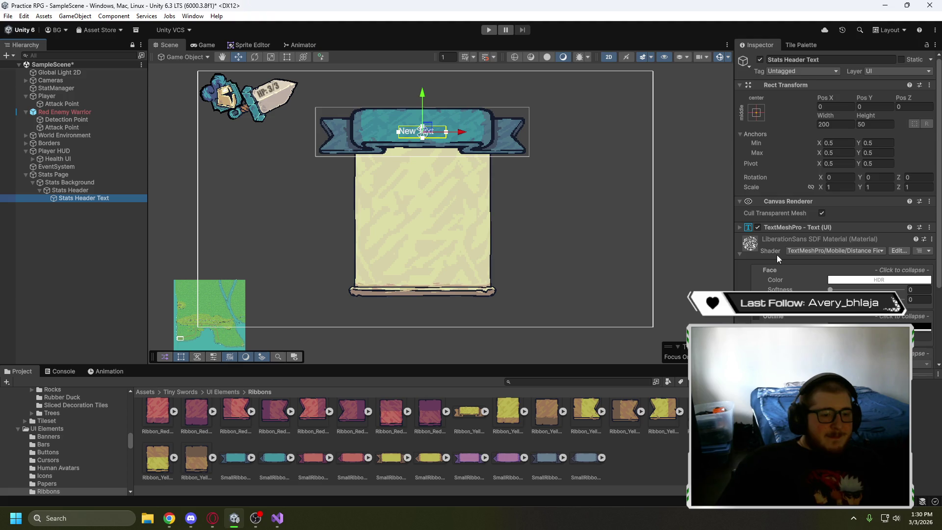
pyautogui.click(433, 175)
pyautogui.hotkey('ctrl', 'z')
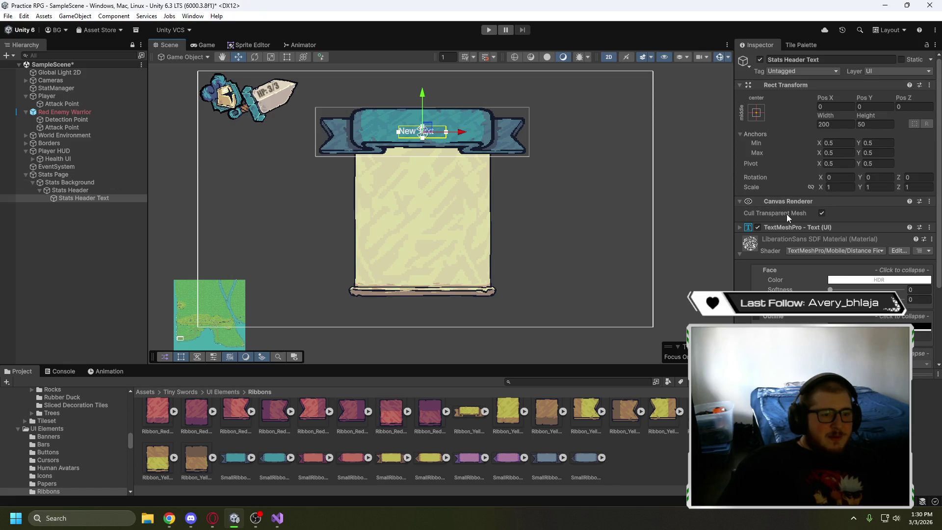
# Replace the placeholder 'New Text' with 'Stats' in the TextMeshPro Text Input
pyautogui.scroll(-1, 787, 214)
pyautogui.click(739, 201)
pyautogui.click(795, 237)
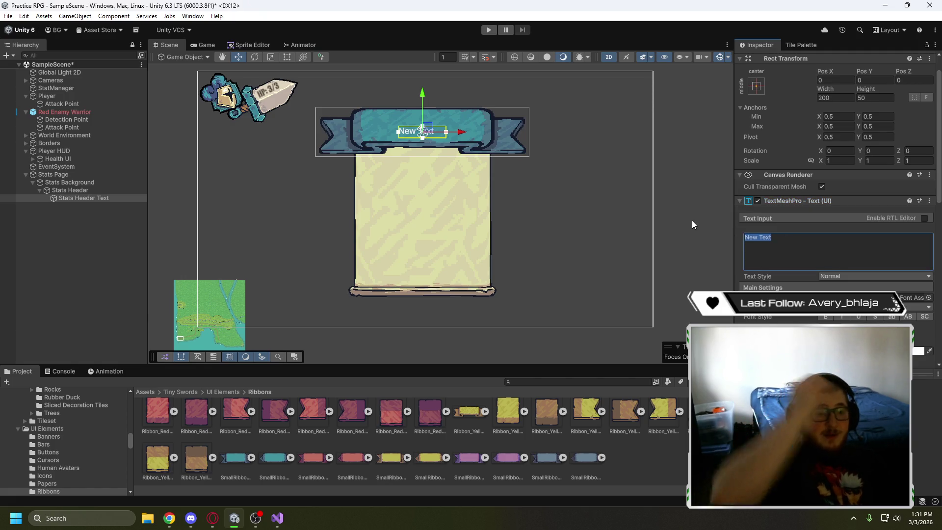
pyautogui.press('BackSpace')
pyautogui.write('Stats')
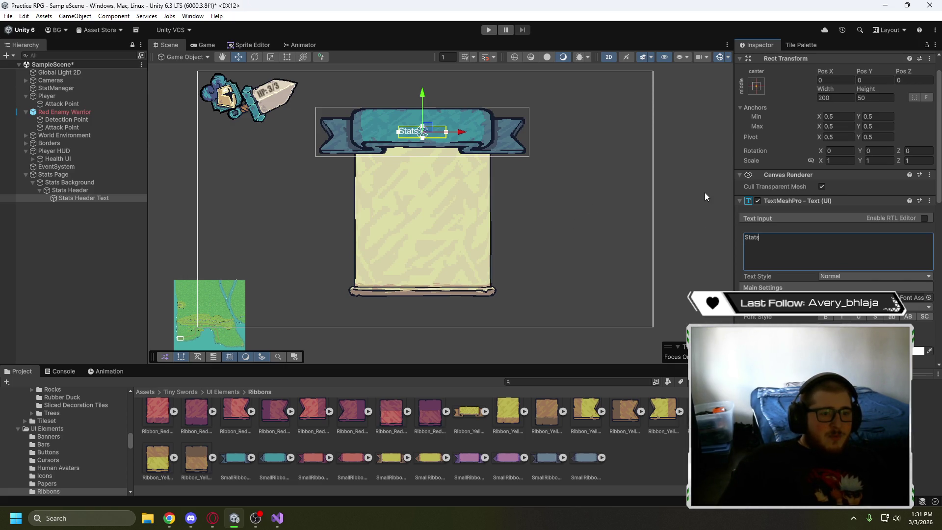
pyautogui.click(213, 518)
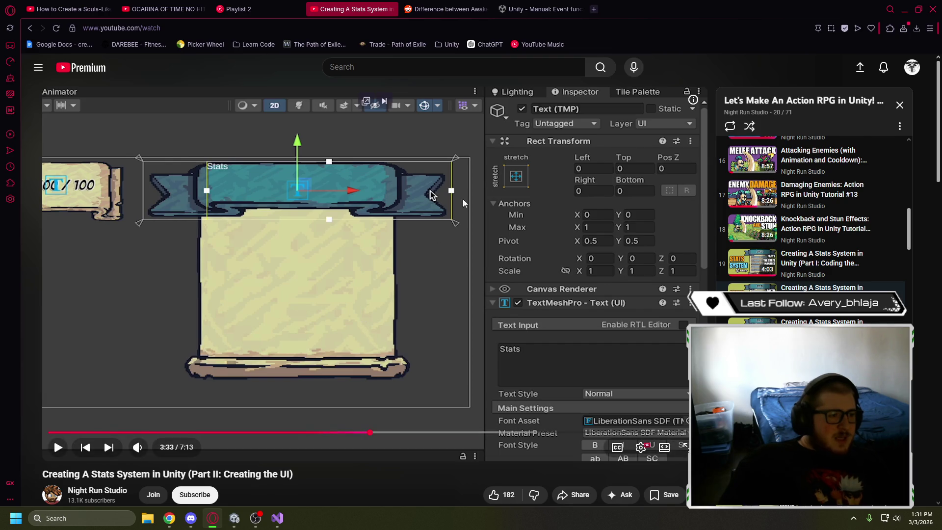
# Rewind the tutorial and pause it at 3:28 on the stretch anchor preset, then return to Unity
pyautogui.moveTo(369, 432); pyautogui.dragTo(358, 434)
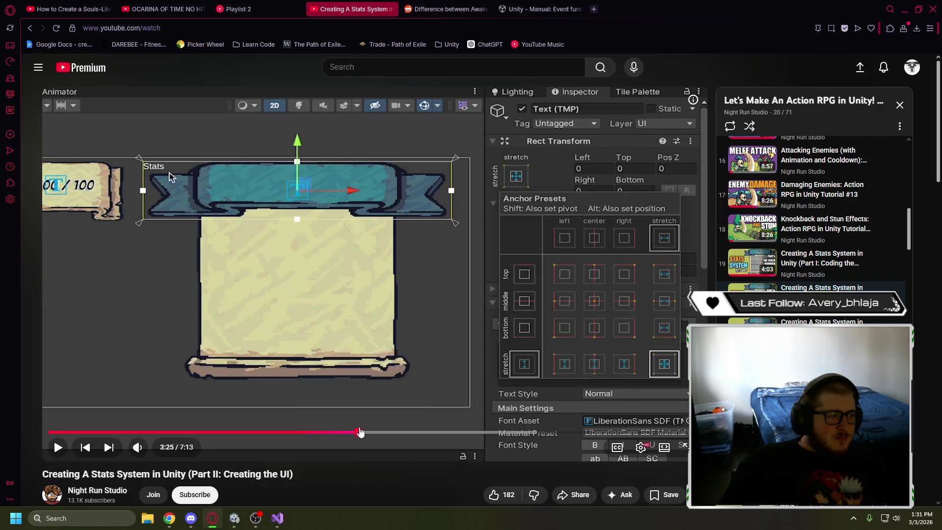
pyautogui.click(392, 327)
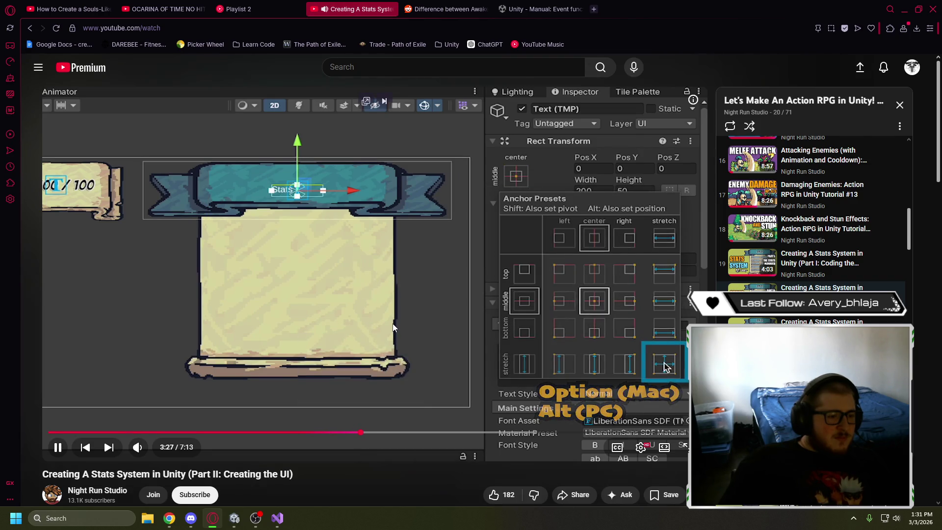
pyautogui.click(392, 328)
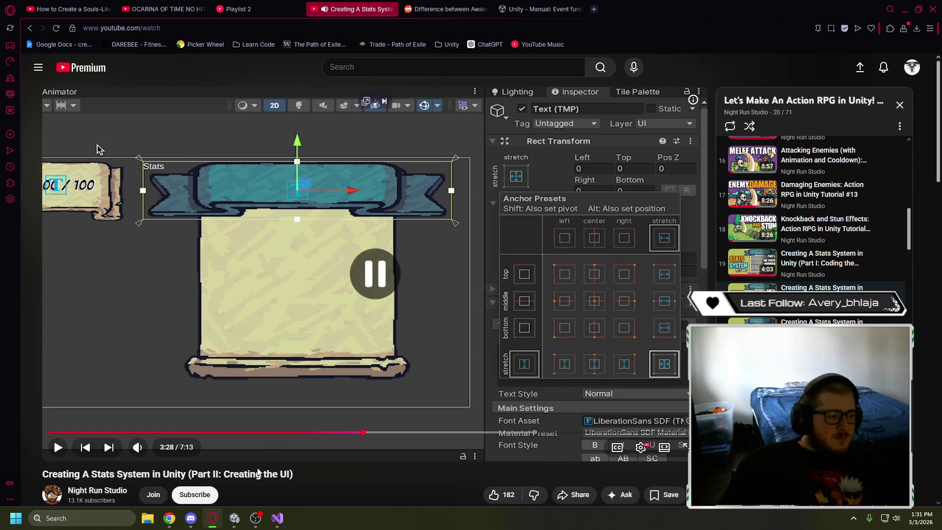
pyautogui.click(234, 521)
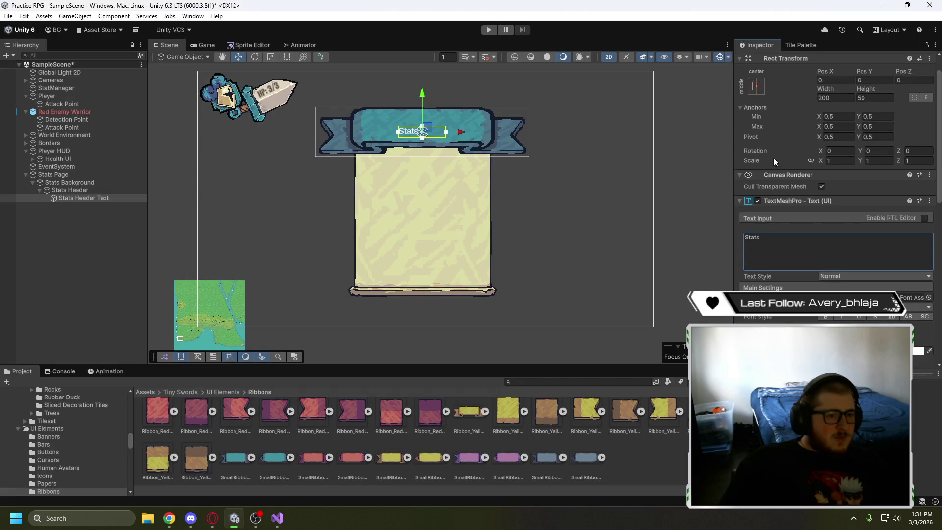
# Apply the stretch-stretch anchor preset to Stats Header Text and switch to the Rect Tool
pyautogui.click(758, 90)
pyautogui.click(860, 235)
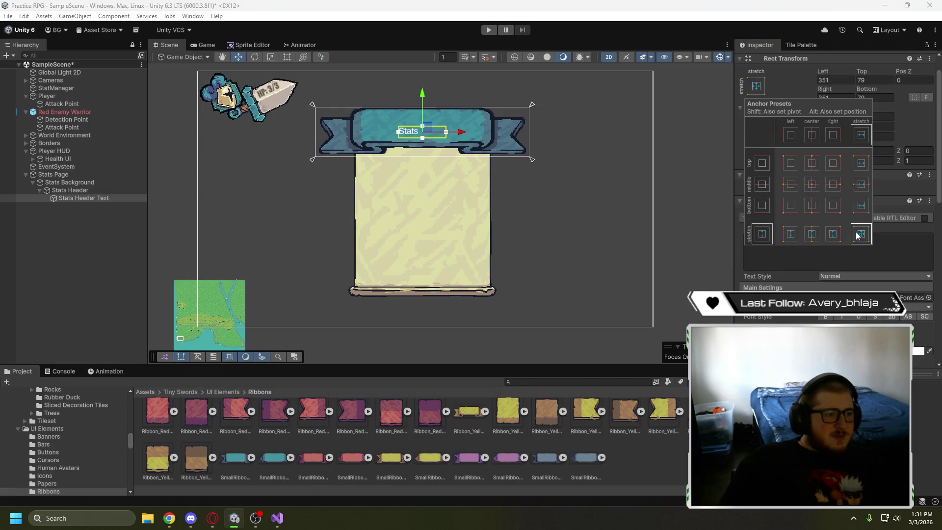
pyautogui.click(315, 126)
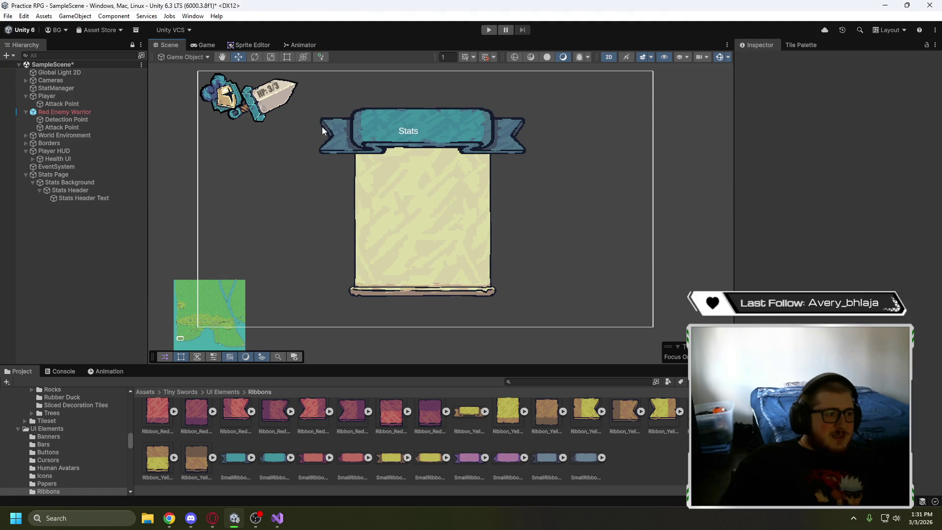
pyautogui.click(98, 198)
pyautogui.click(286, 58)
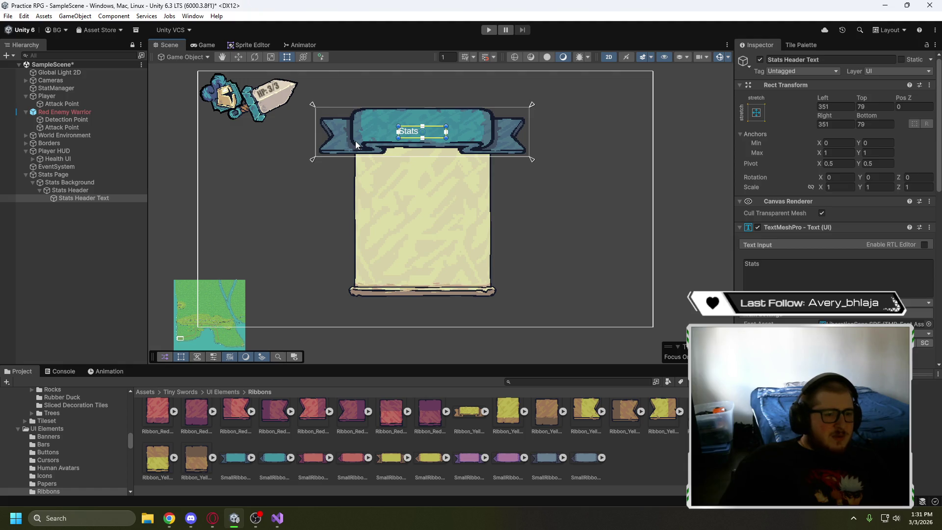
pyautogui.click(212, 517)
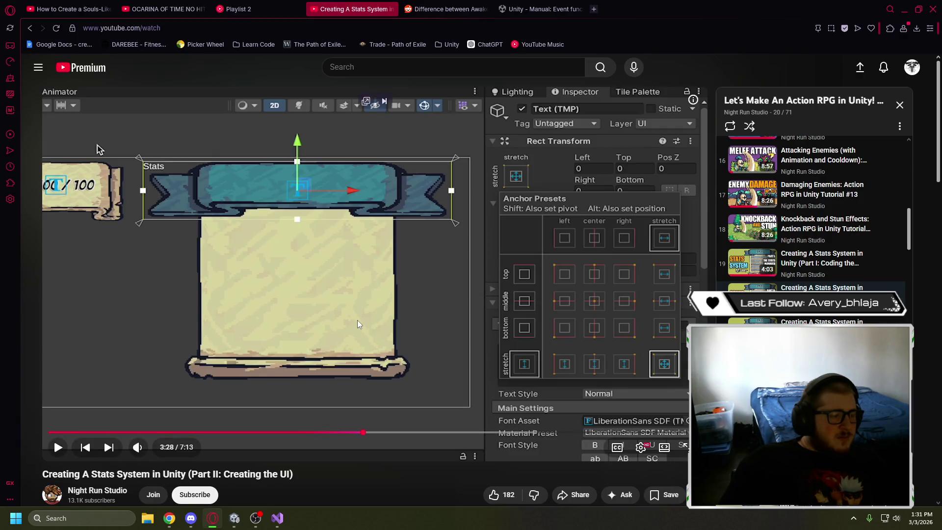
# Play the tutorial to 3:41, where it picks a font asset, then return to Unity
pyautogui.click(358, 321)
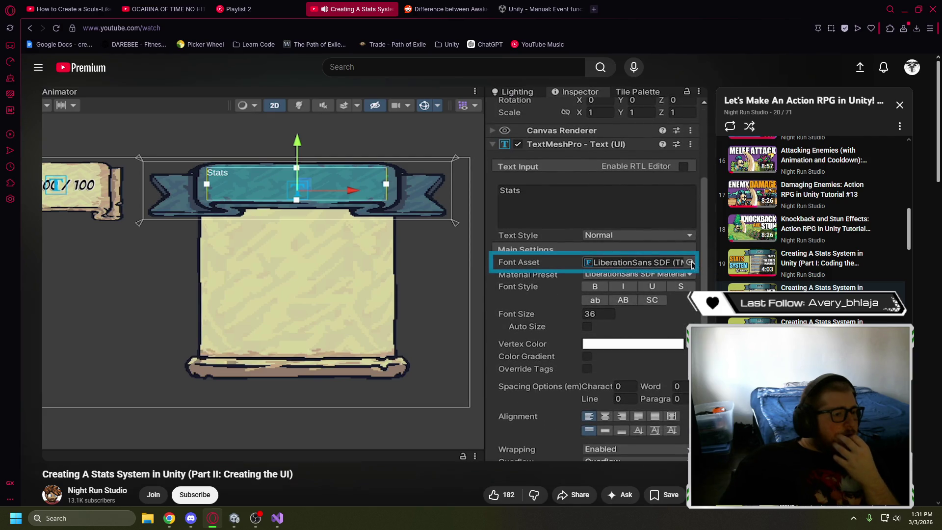
pyautogui.click(369, 287)
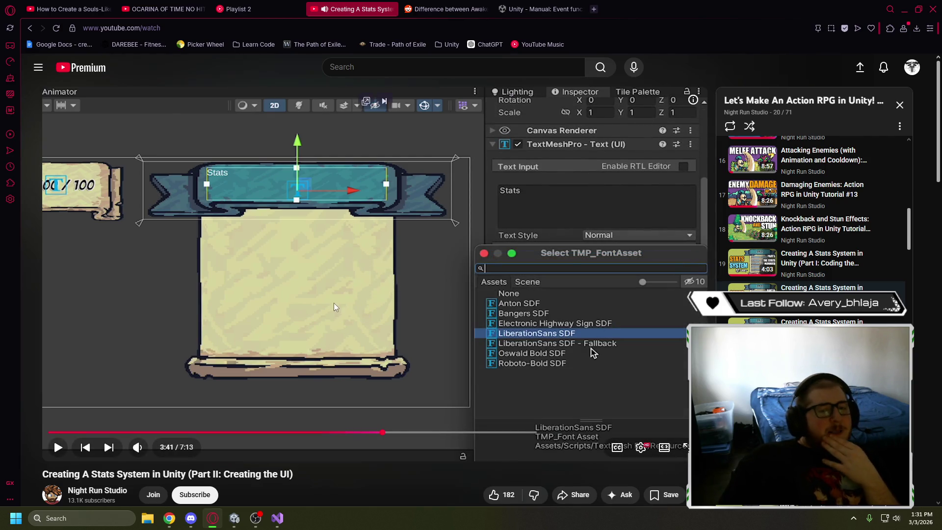
pyautogui.click(234, 518)
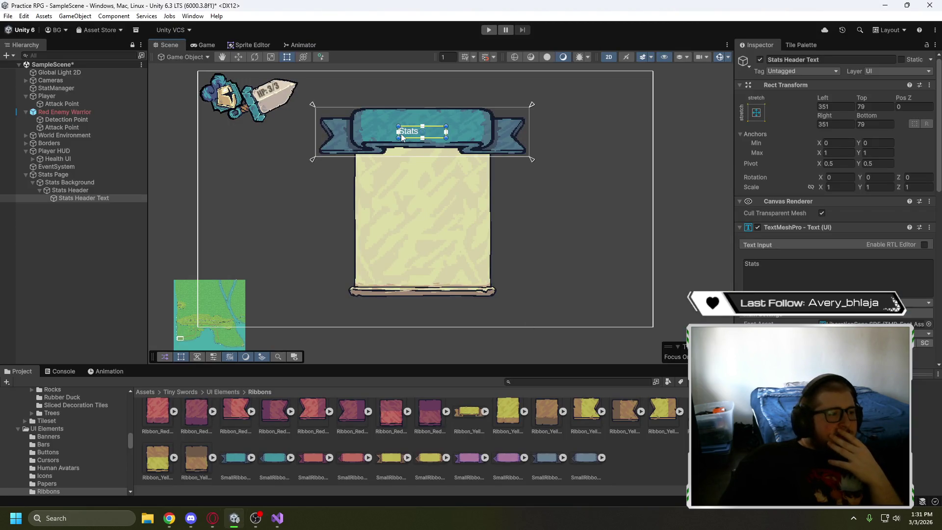
# Drag the text box's top, left and bottom edges outward to fill the ribbon's centre
pyautogui.moveTo(407, 127); pyautogui.dragTo(409, 113)
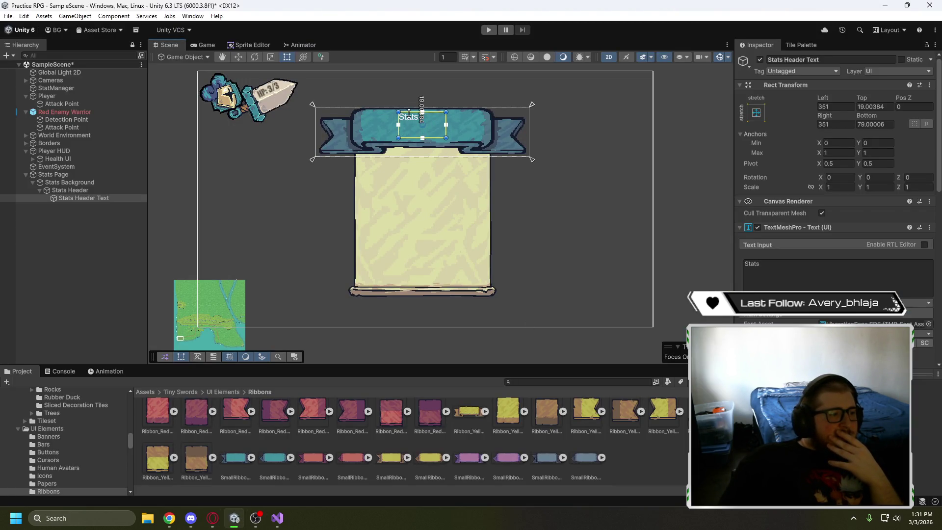
pyautogui.moveTo(397, 133); pyautogui.dragTo(364, 133)
pyautogui.scroll(6, 362, 119)
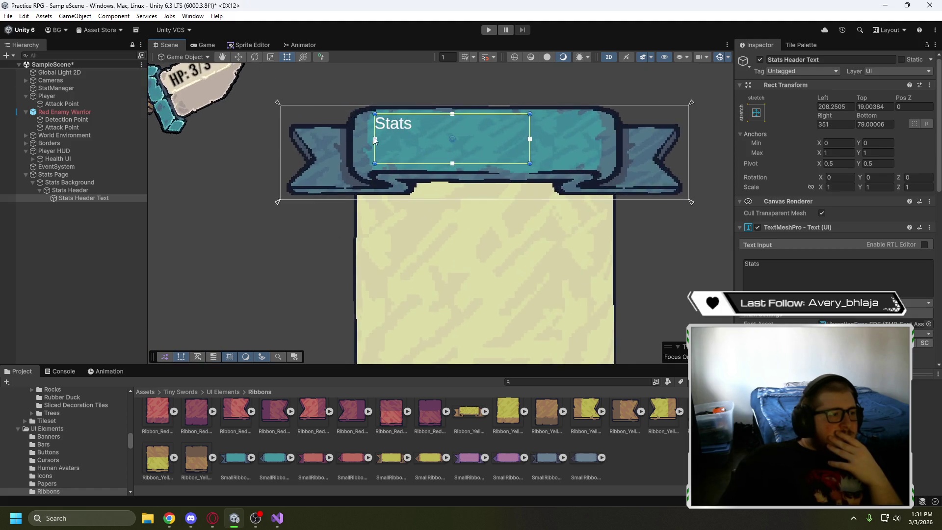
pyautogui.moveTo(369, 130); pyautogui.dragTo(367, 130)
pyautogui.moveTo(394, 183); pyautogui.dragTo(393, 191)
pyautogui.scroll(-1, 504, 173)
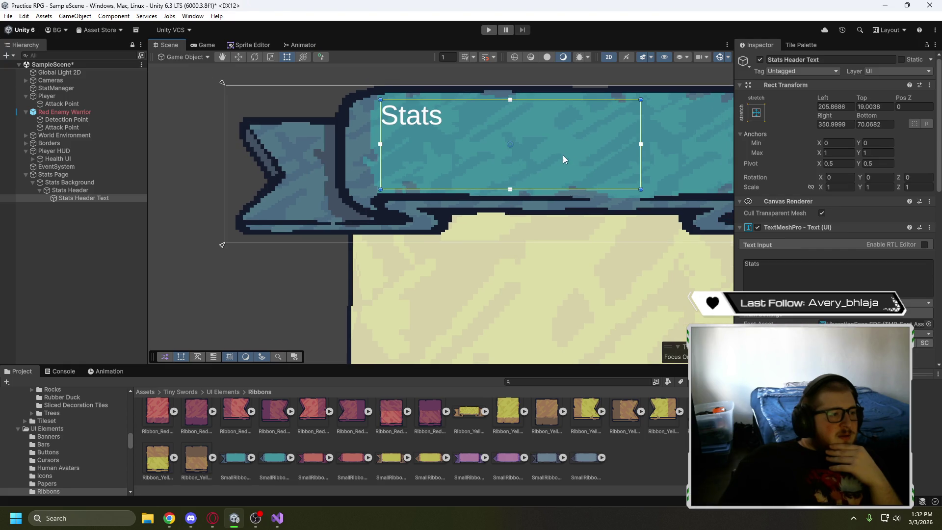
pyautogui.moveTo(663, 175)
pyautogui.mouseDown()
pyautogui.moveTo(485, 162)
pyautogui.moveTo(454, 147)
pyautogui.moveTo(648, 153)
pyautogui.mouseUp()
pyautogui.moveTo(272, 142); pyautogui.dragTo(264, 147)
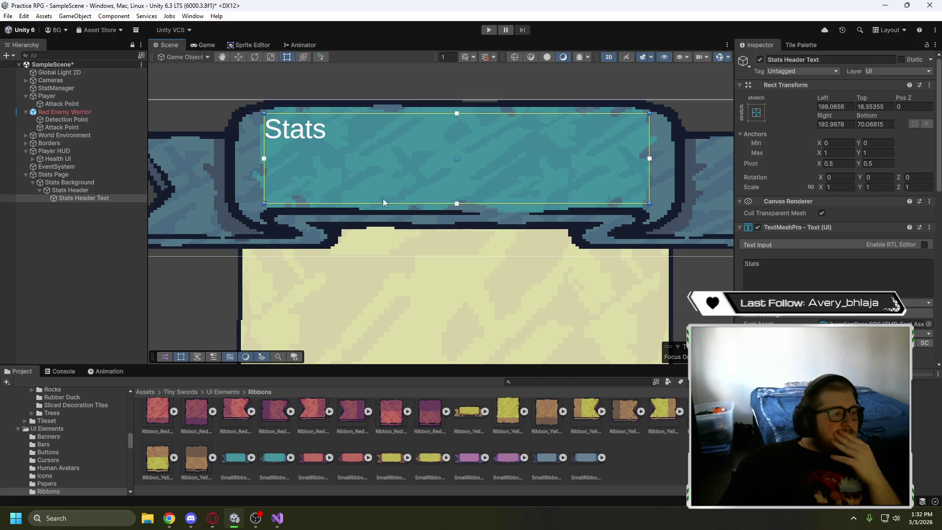
# Set the Stats text alignment to Center horizontally and Middle vertically
pyautogui.scroll(-5, 380, 200)
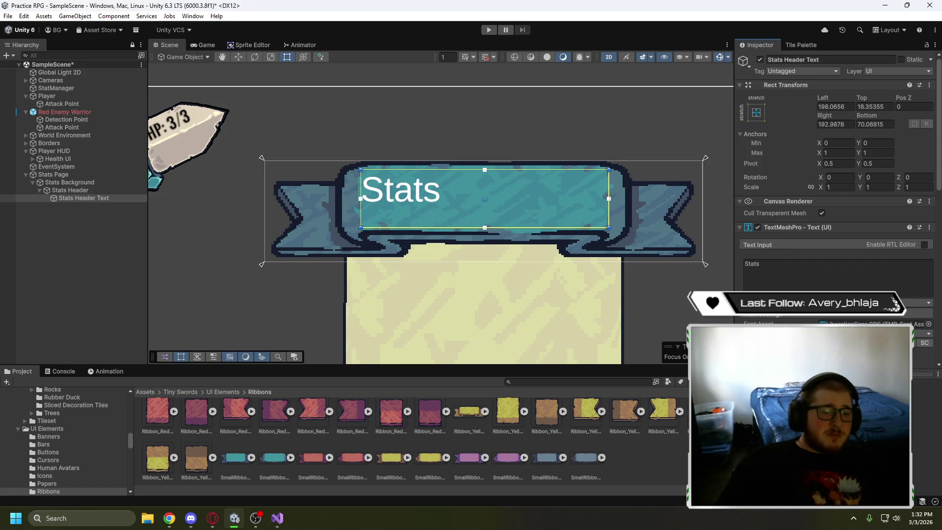
pyautogui.scroll(-6, 833, 206)
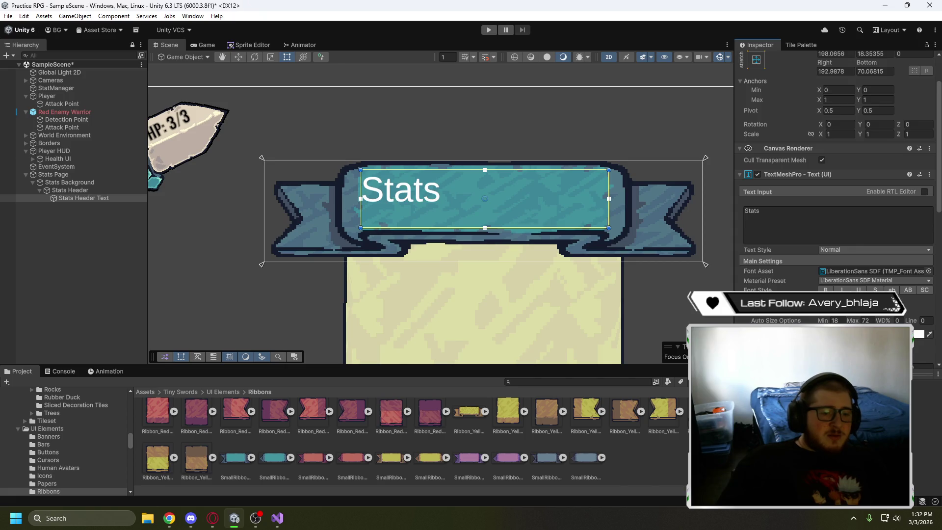
pyautogui.click(838, 293)
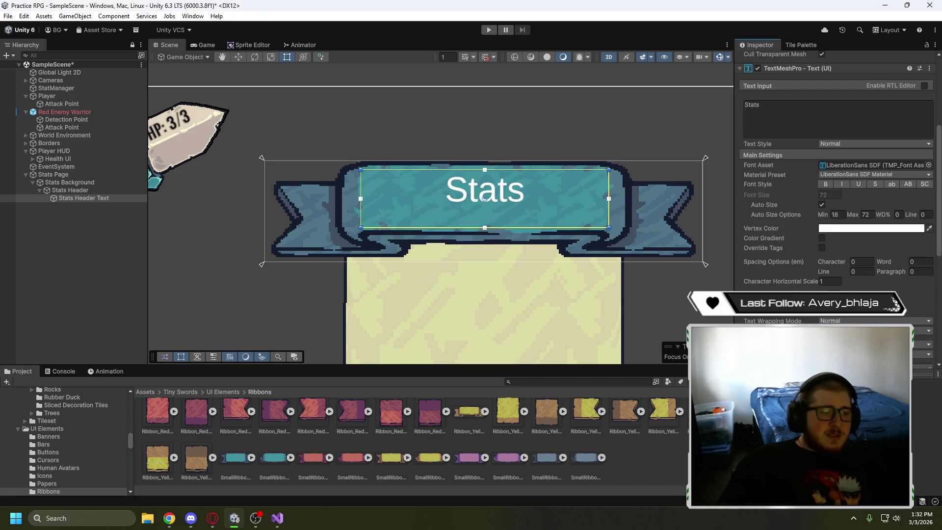
pyautogui.click(837, 304)
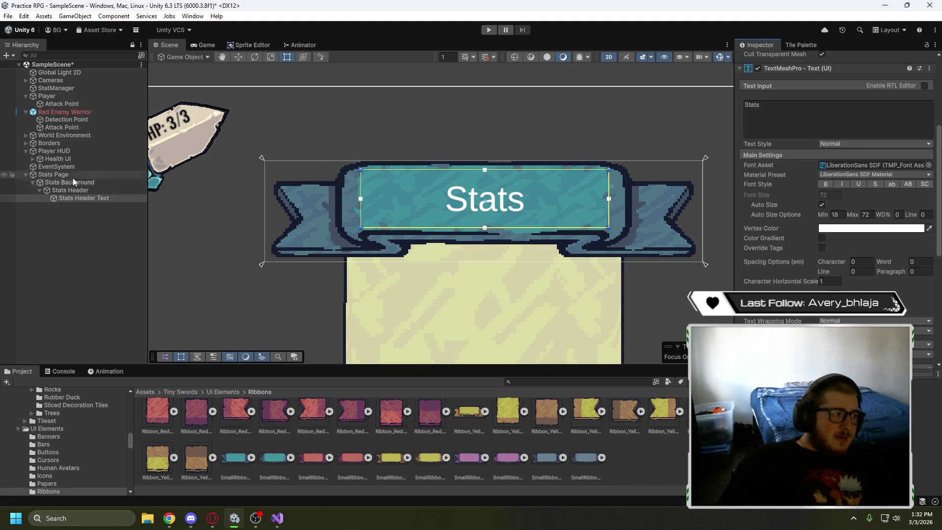
pyautogui.click(69, 160)
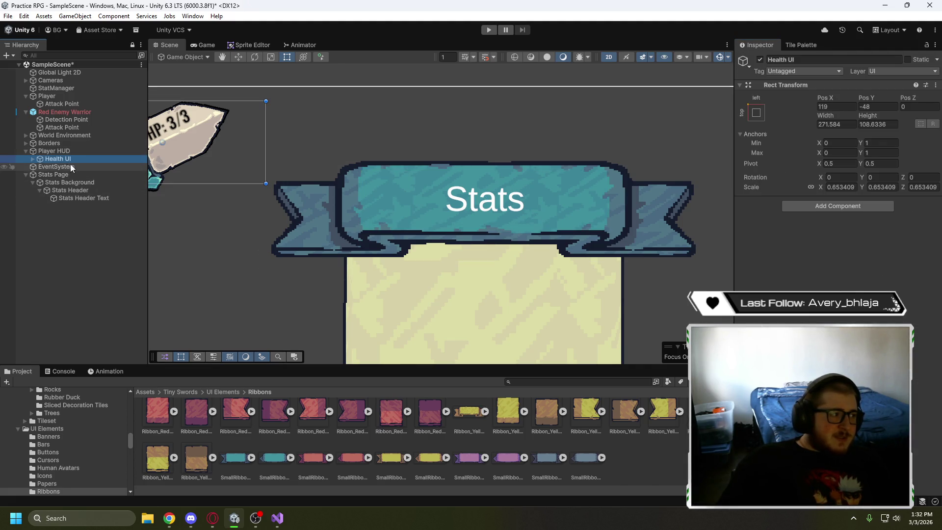
# Expand Health UI and inspect Text Background, Sword Image Shadow and Health Text
pyautogui.click(33, 159)
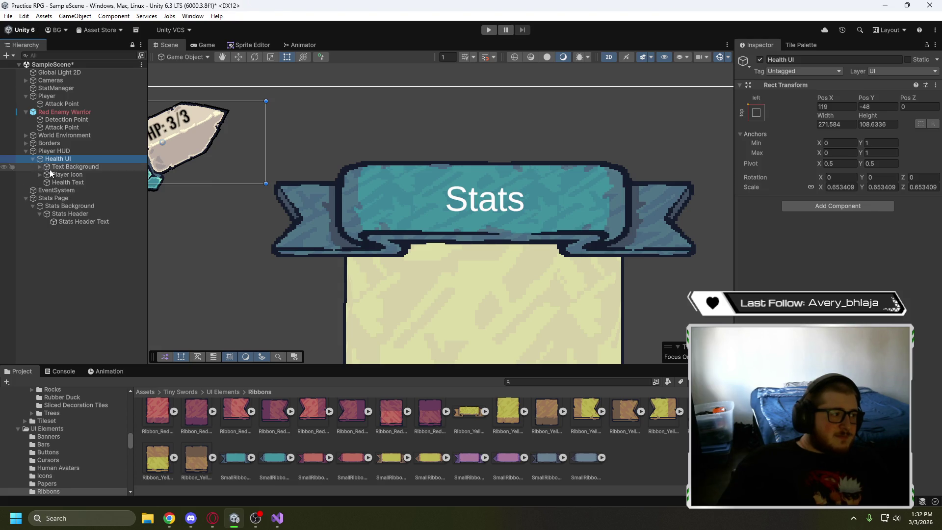
pyautogui.click(40, 166)
pyautogui.click(70, 167)
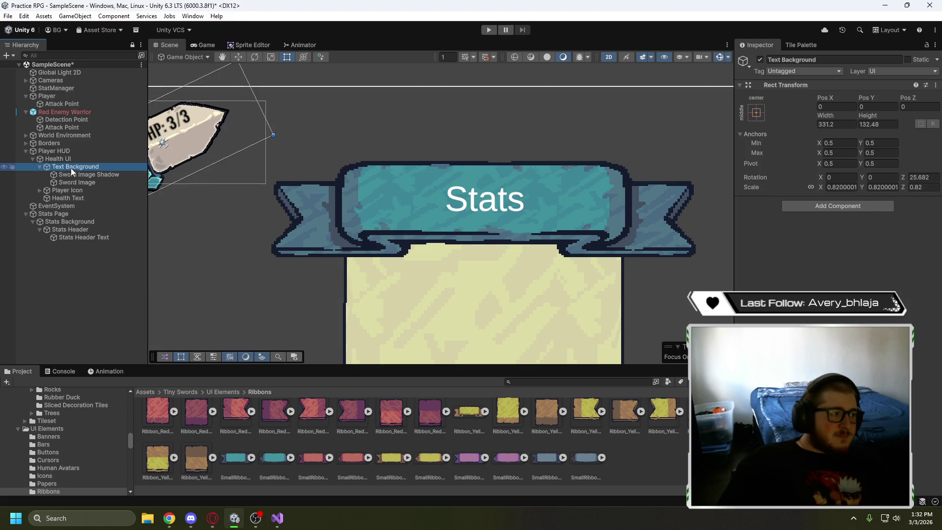
pyautogui.click(77, 182)
pyautogui.click(75, 175)
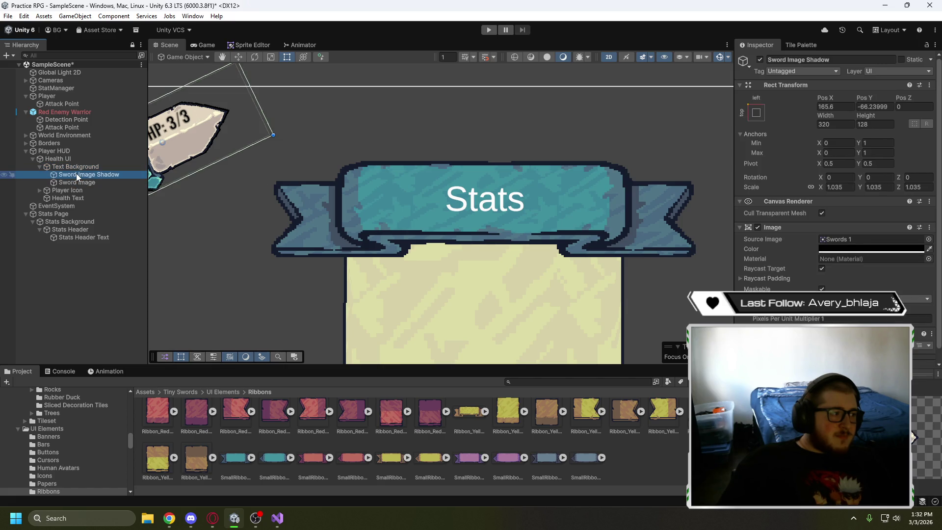
pyautogui.click(40, 167)
pyautogui.click(58, 183)
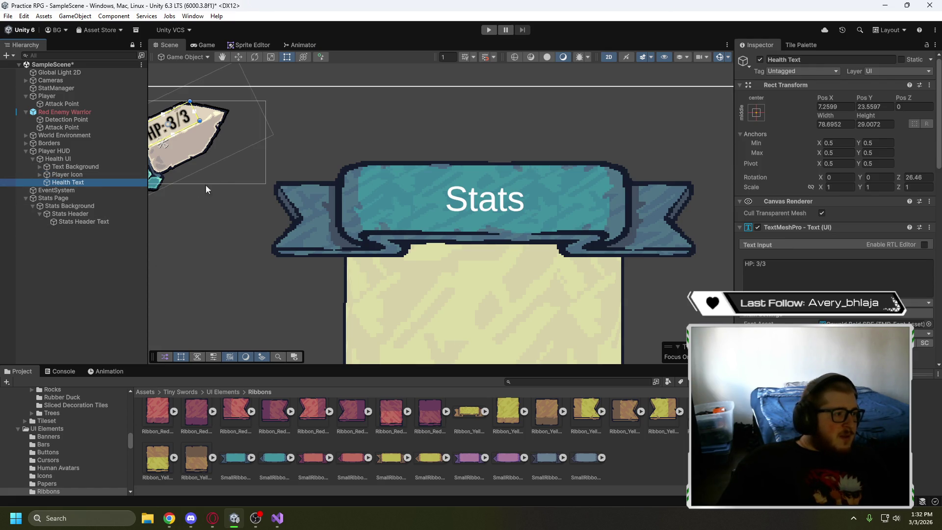
# Scroll to the Health Text material's Face, Outline and Underlay settings
pyautogui.scroll(-5, 809, 232)
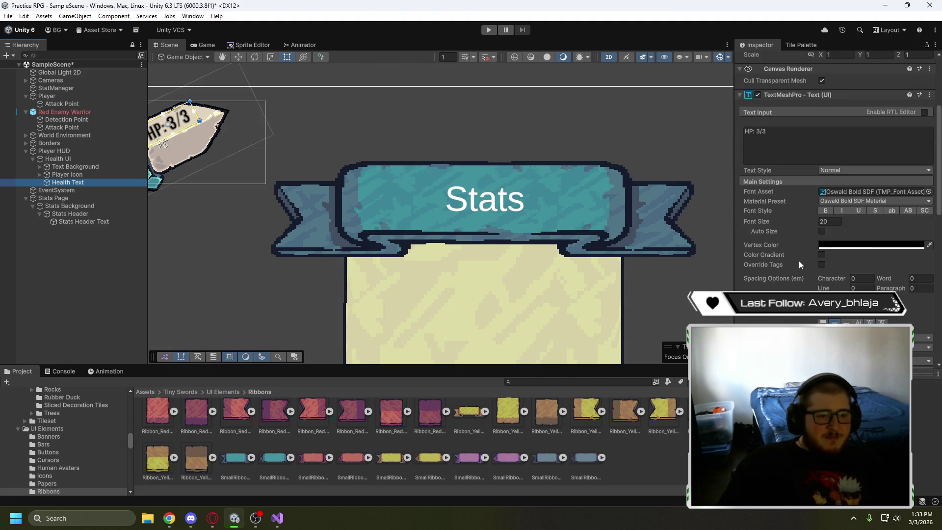
pyautogui.scroll(-3, 798, 260)
pyautogui.scroll(-3, 797, 260)
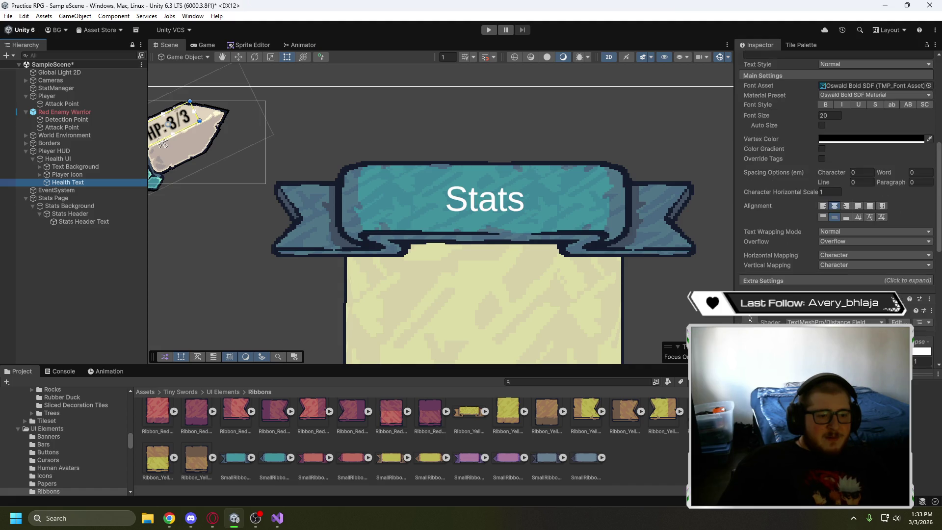
pyautogui.scroll(-4, 750, 269)
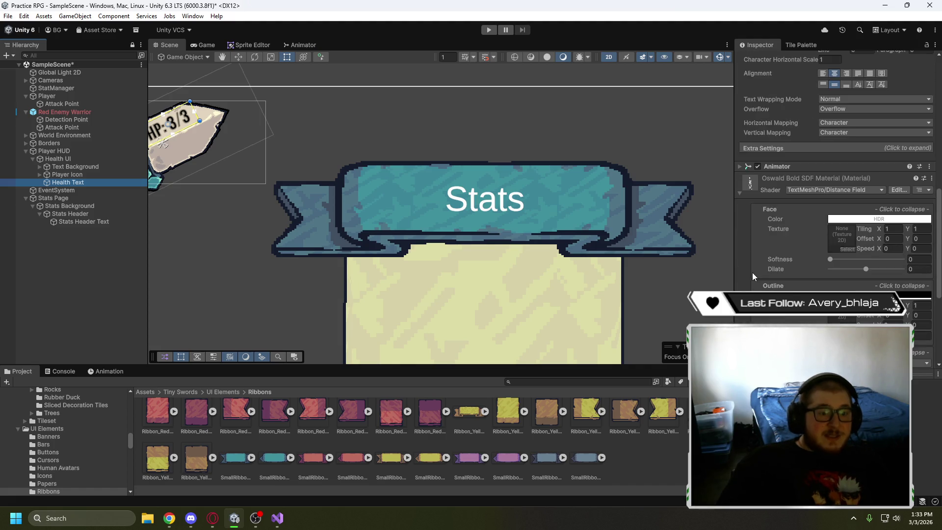
pyautogui.scroll(-1, 746, 264)
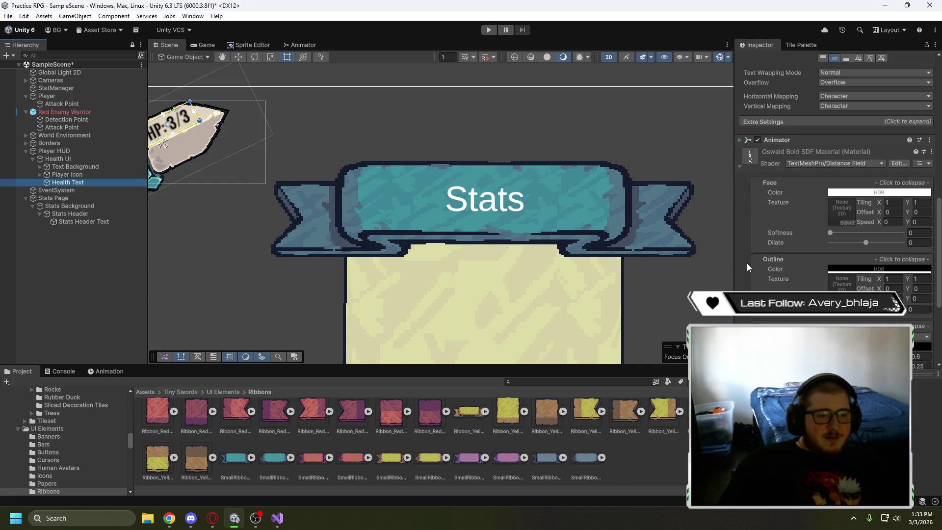
pyautogui.scroll(-2, 747, 265)
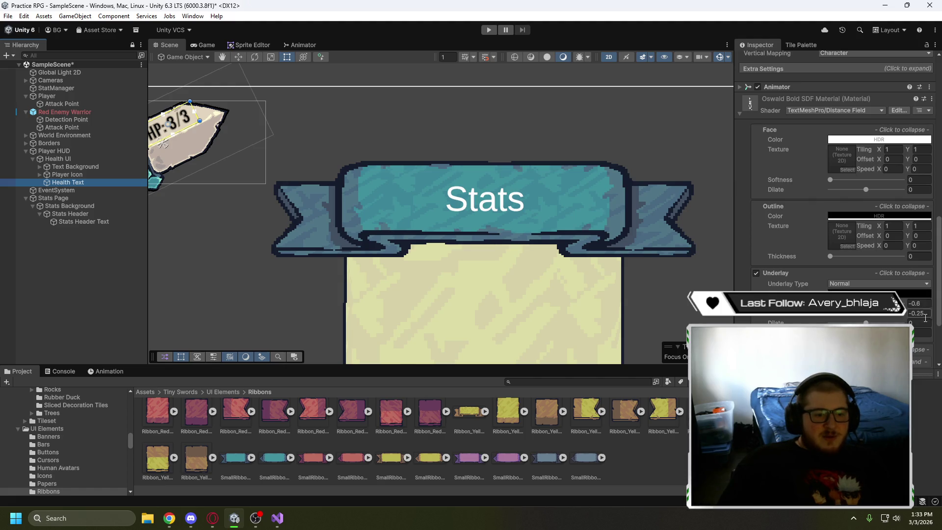
# Make the Stats Header Text face colour black and enable its underlay
pyautogui.click(70, 223)
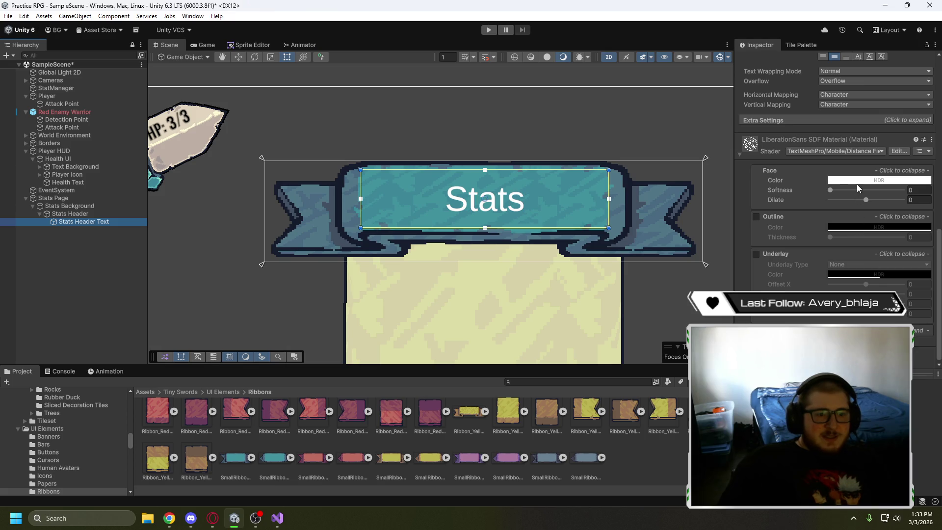
pyautogui.click(857, 180)
pyautogui.click(858, 258)
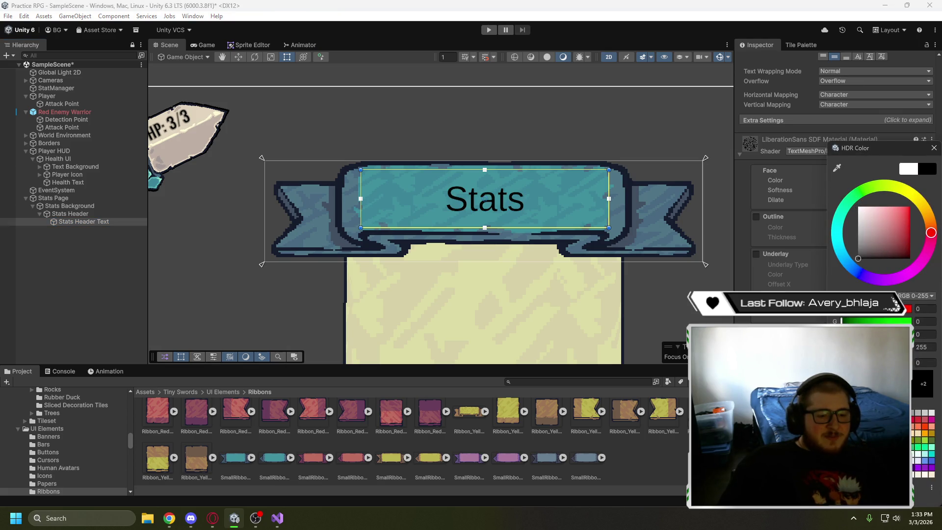
pyautogui.press('Return')
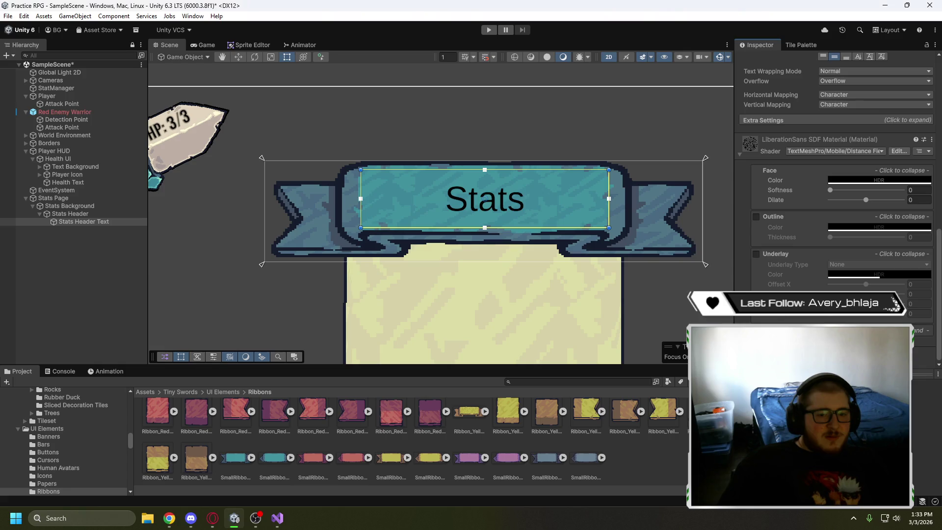
pyautogui.click(755, 255)
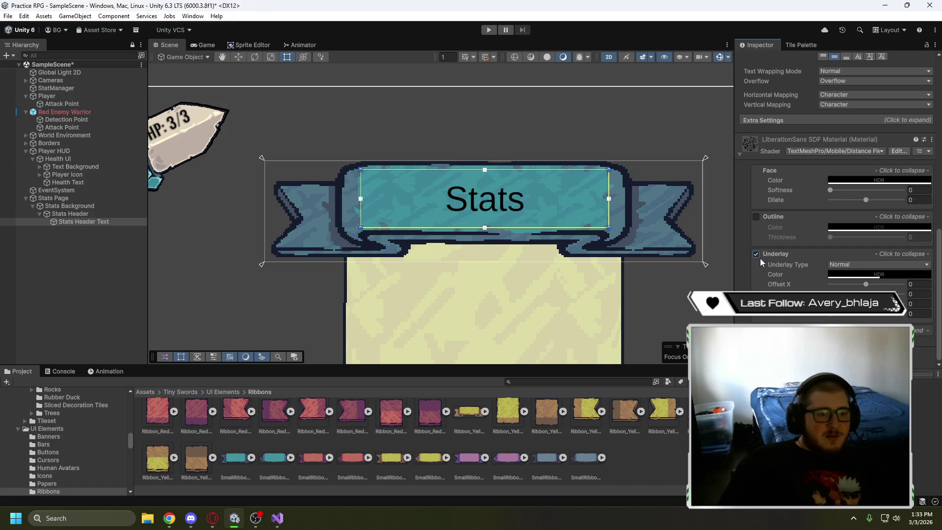
# Check Health Text's underlay, then set the Stats underlay offset to X -0.6, Y -0.25
pyautogui.click(64, 182)
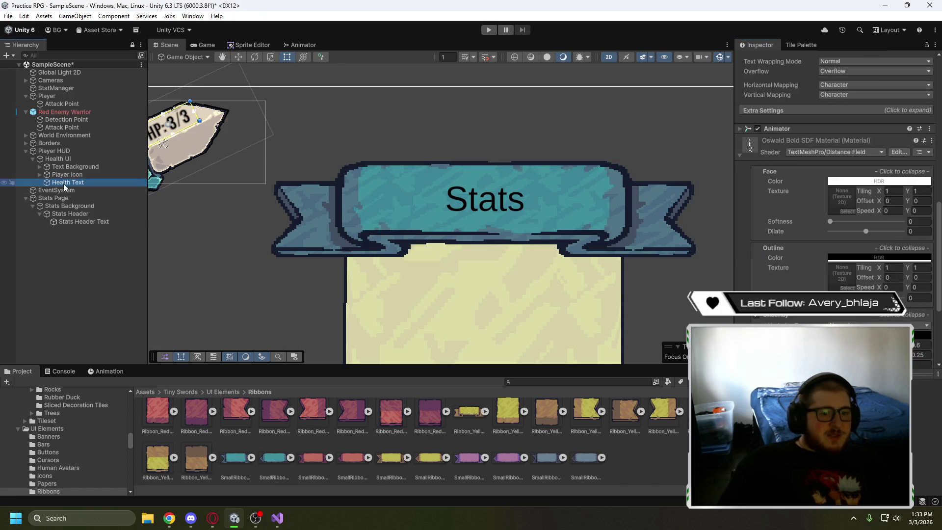
pyautogui.scroll(-2, 751, 274)
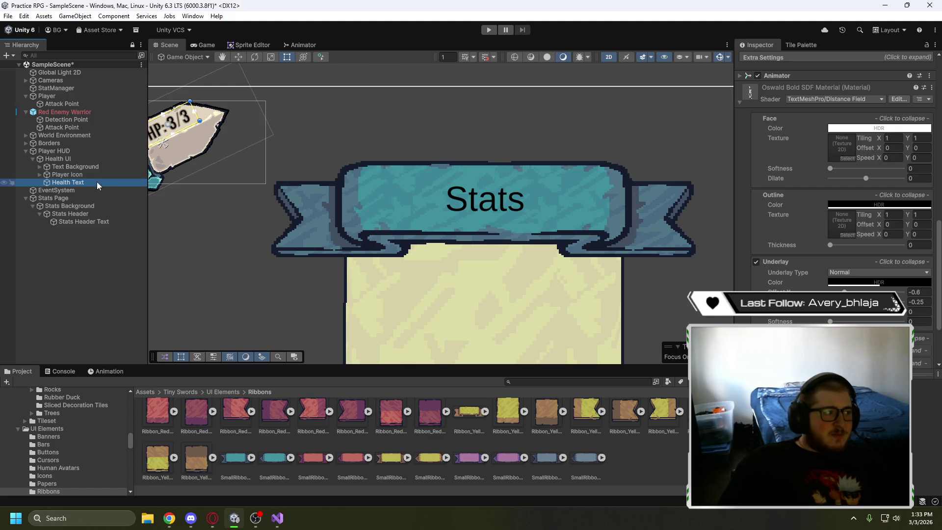
pyautogui.click(77, 223)
pyautogui.click(913, 285)
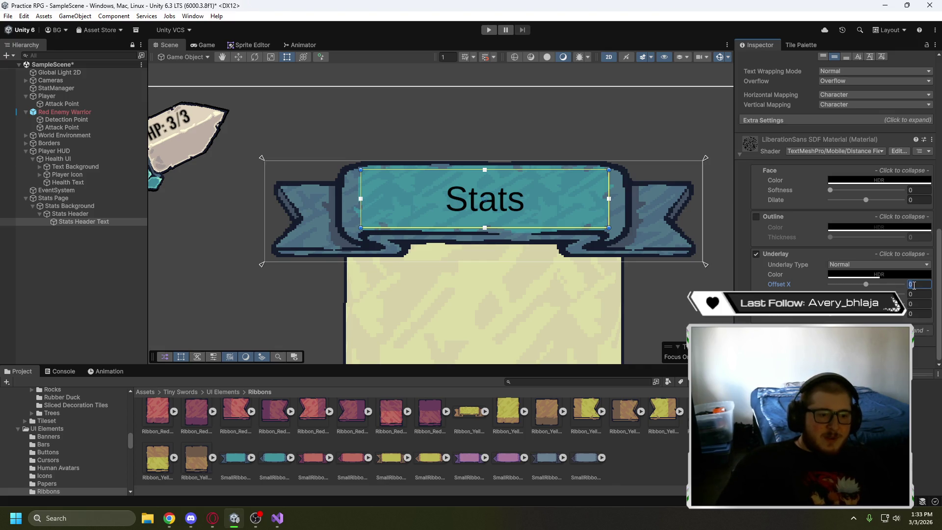
pyautogui.write('-')
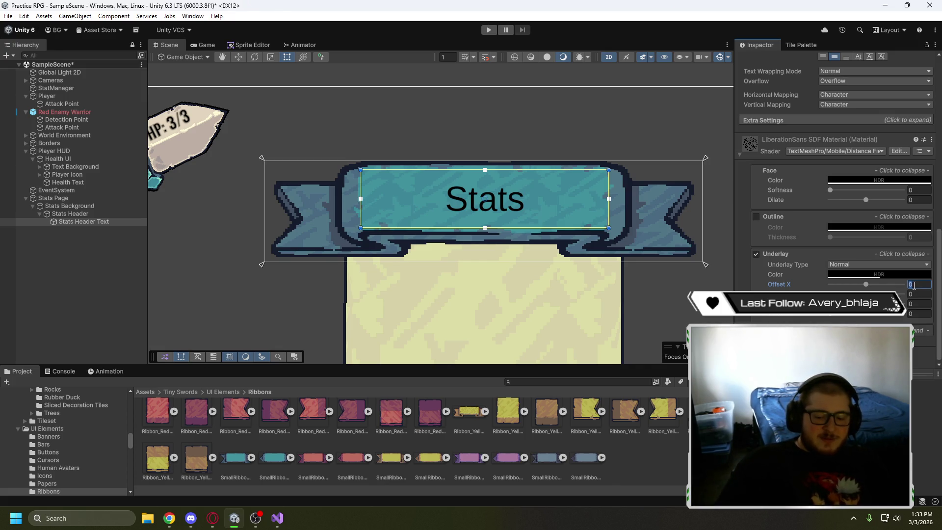
pyautogui.write('0.6')
pyautogui.click(919, 294)
pyautogui.write('-.25')
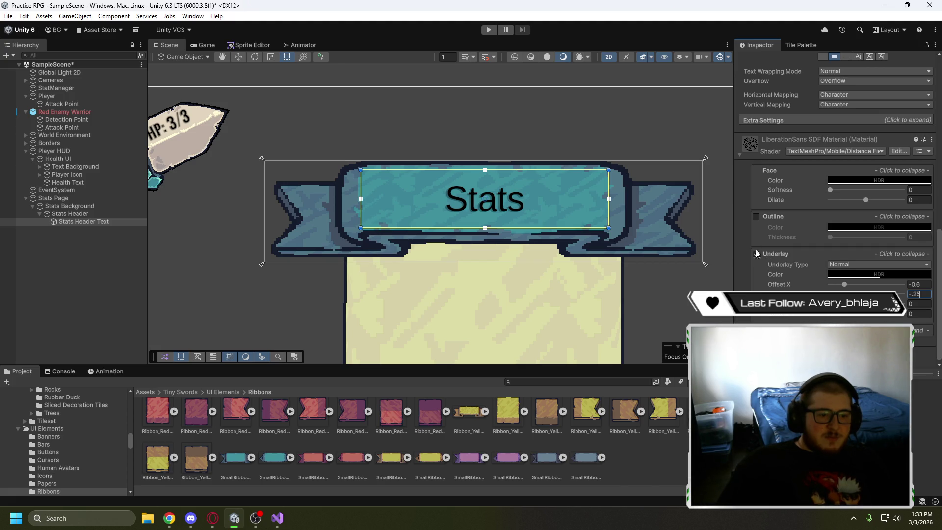
pyautogui.press('Return')
# Change the Stats header's font asset to Oswald Bold SDF
pyautogui.scroll(5, 753, 272)
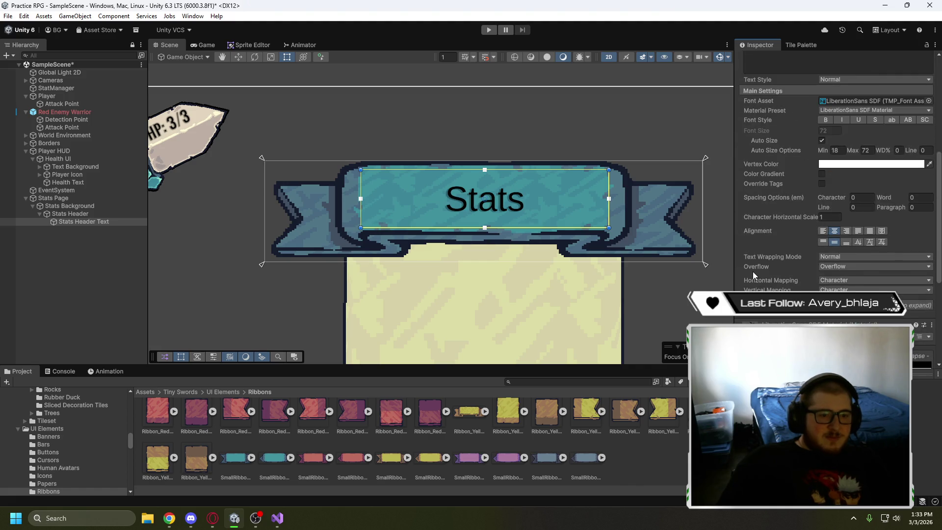
pyautogui.scroll(-4, 814, 268)
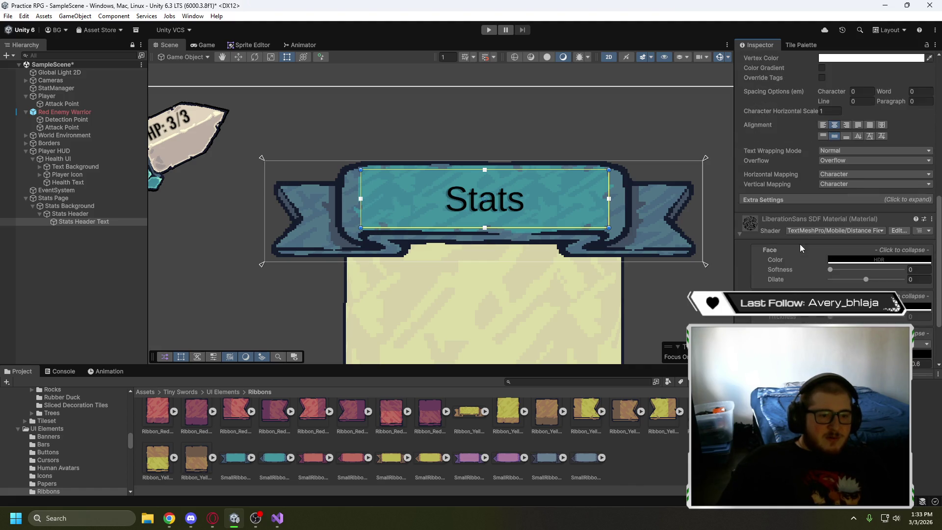
pyautogui.scroll(5, 799, 243)
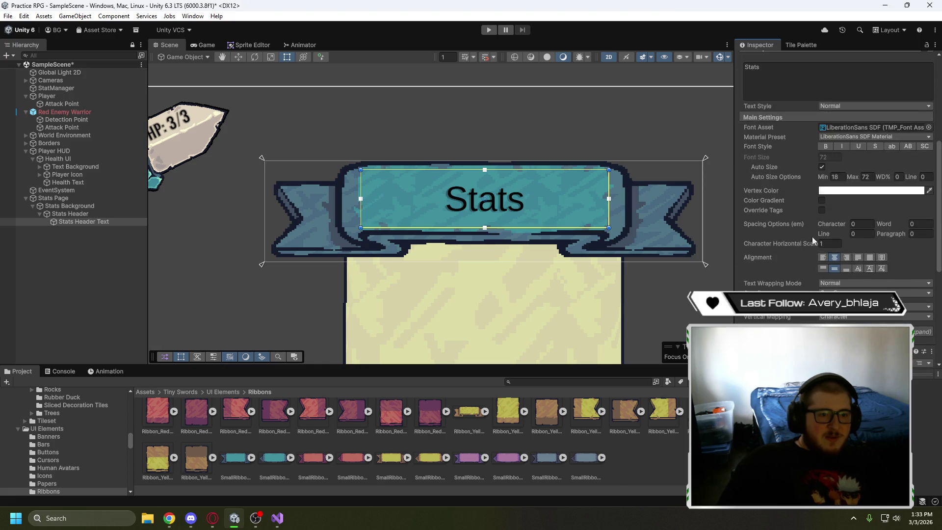
pyautogui.click(895, 128)
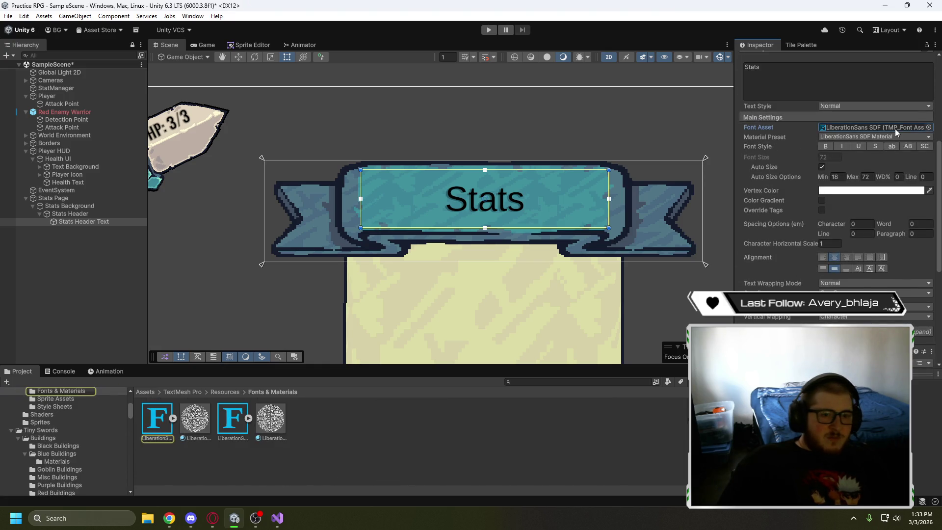
pyautogui.click(904, 136)
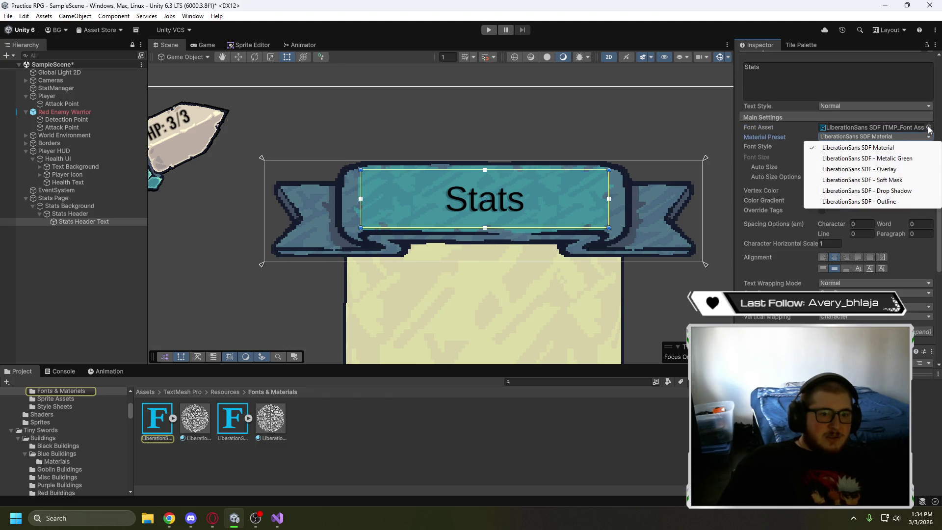
pyautogui.click(928, 127)
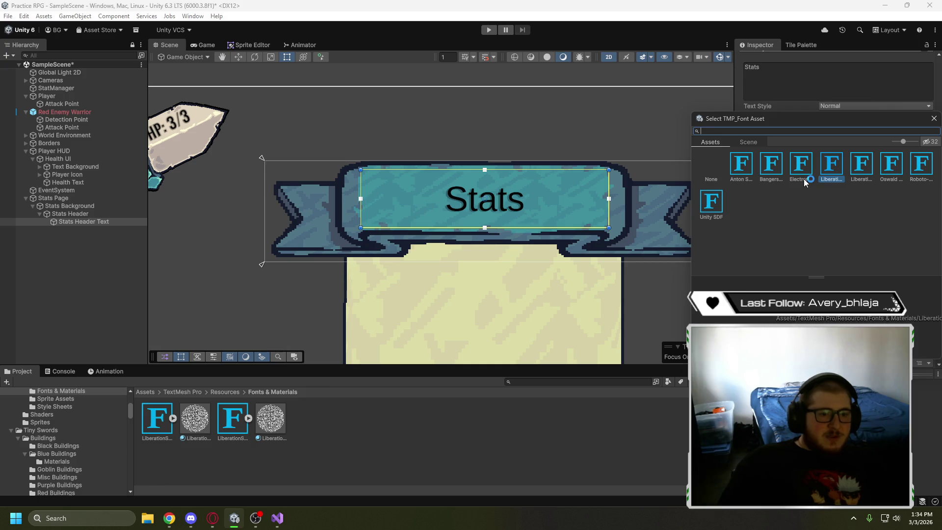
pyautogui.click(890, 176)
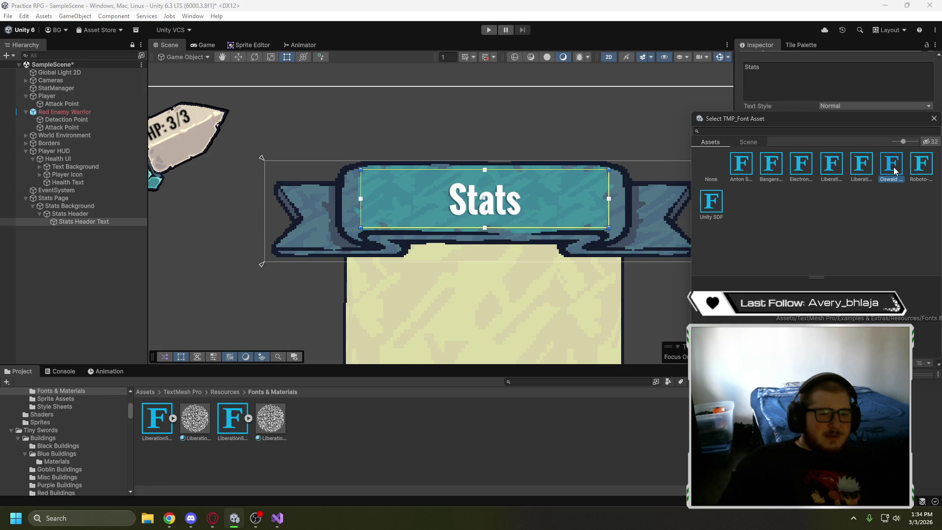
pyautogui.doubleClick(893, 171)
pyautogui.click(845, 190)
pyautogui.click(768, 218)
# Set the header material's Face Color to black in the HDR colour picker
pyautogui.scroll(-5, 748, 233)
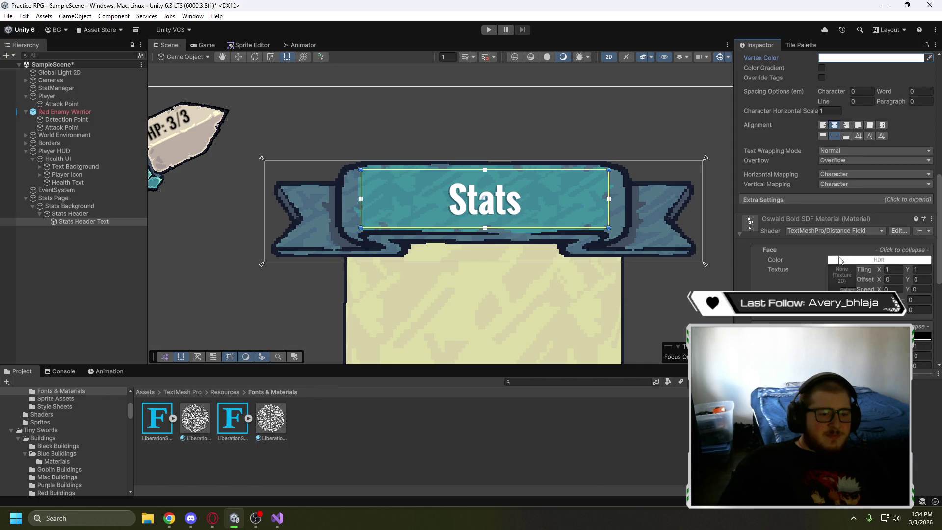
pyautogui.click(873, 260)
pyautogui.moveTo(881, 247); pyautogui.dragTo(858, 258)
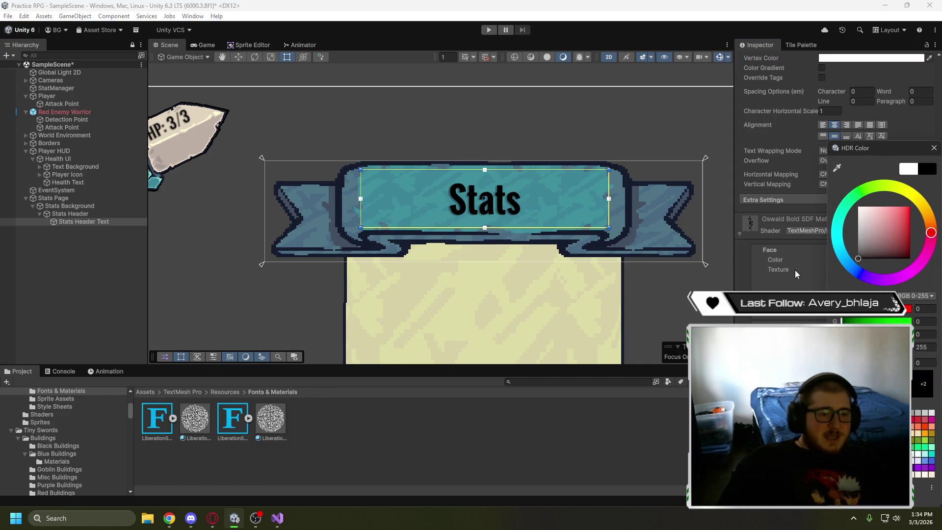
pyautogui.click(742, 260)
pyautogui.scroll(-5, 742, 261)
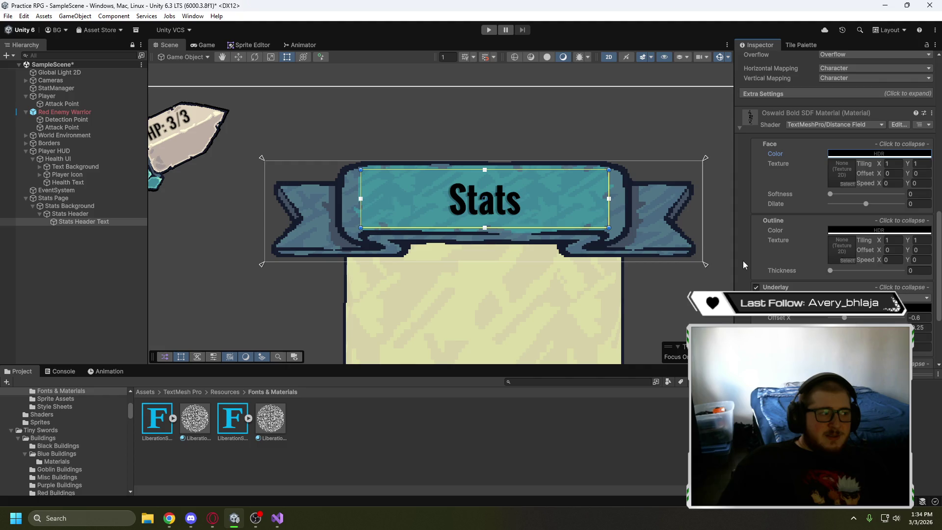
pyautogui.scroll(-2, 742, 260)
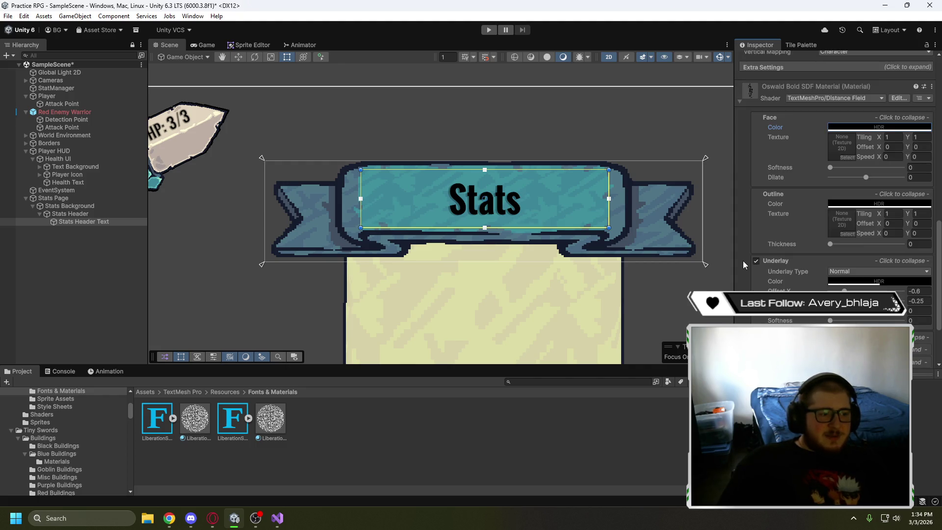
pyautogui.scroll(-2, 743, 260)
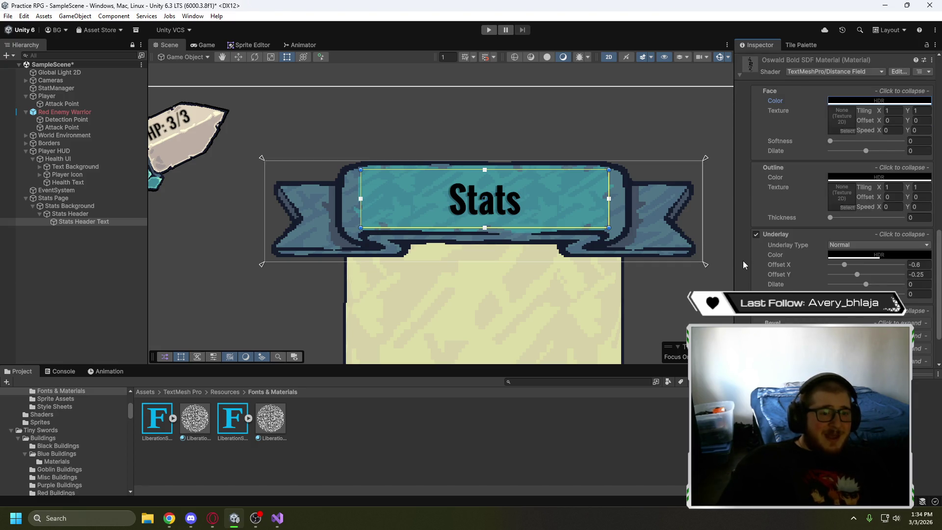
pyautogui.scroll(-4, 742, 261)
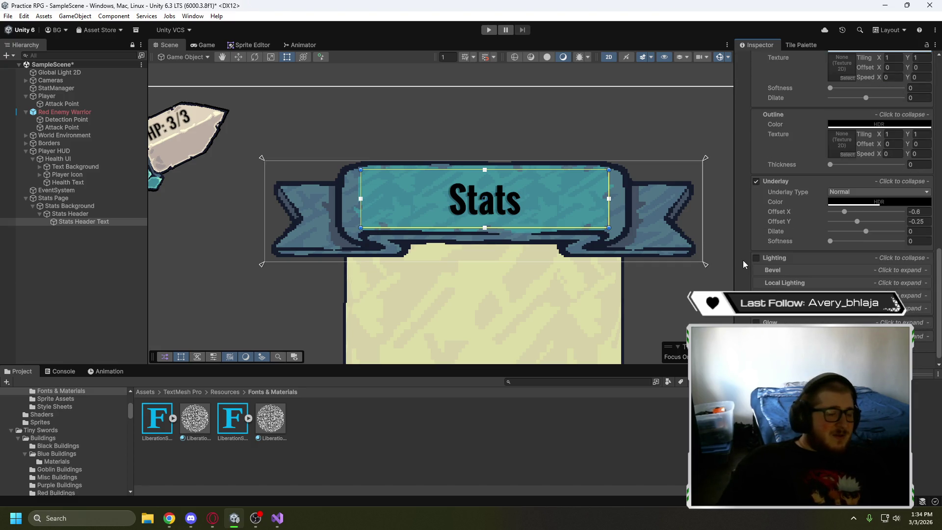
pyautogui.scroll(5, 69, 403)
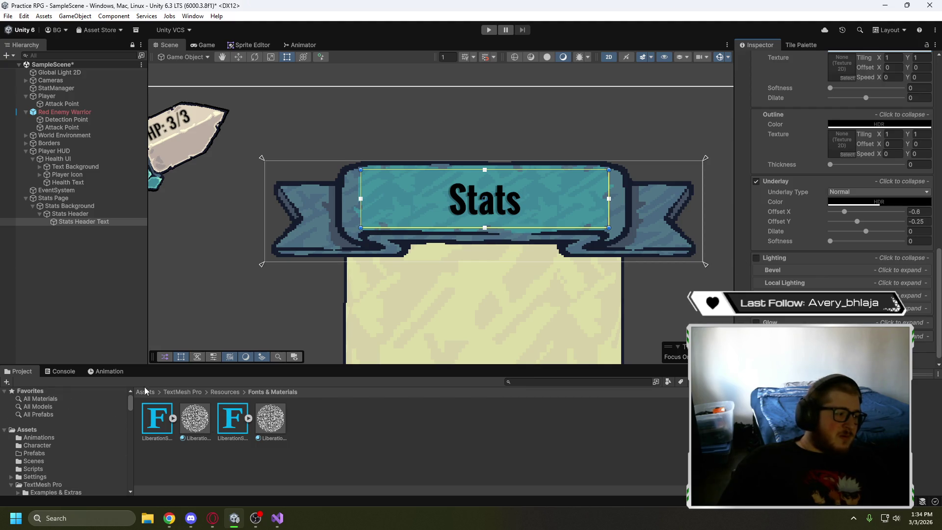
pyautogui.click(27, 429)
pyautogui.scroll(-3, 207, 270)
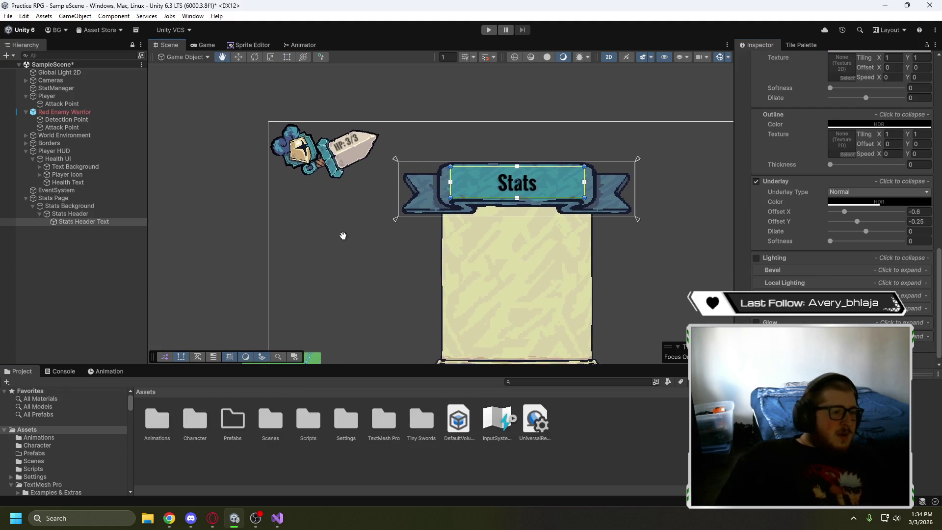
pyautogui.click(205, 47)
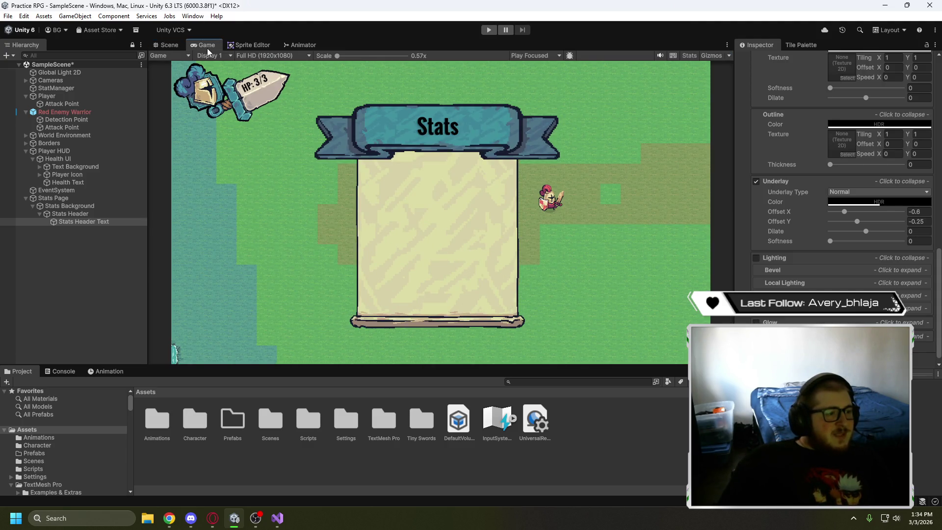
pyautogui.click(166, 48)
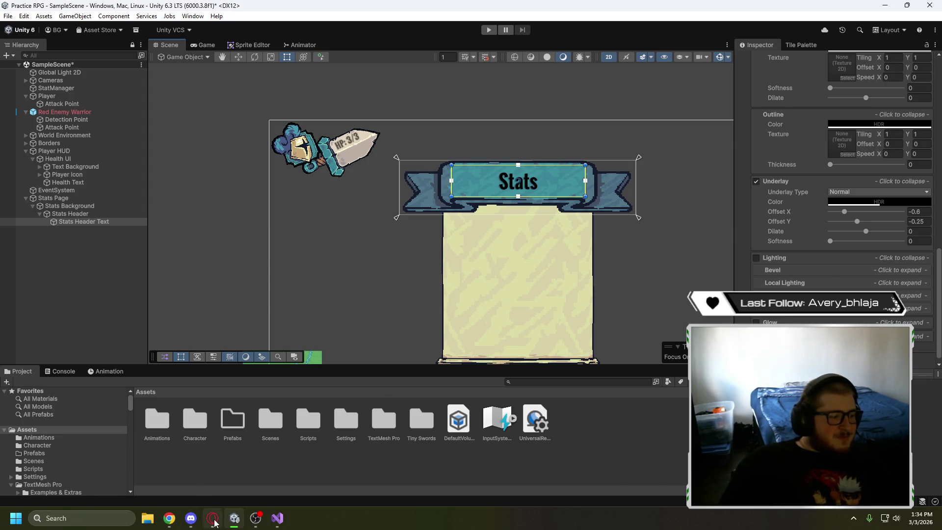
pyautogui.click(213, 518)
pyautogui.press('space')
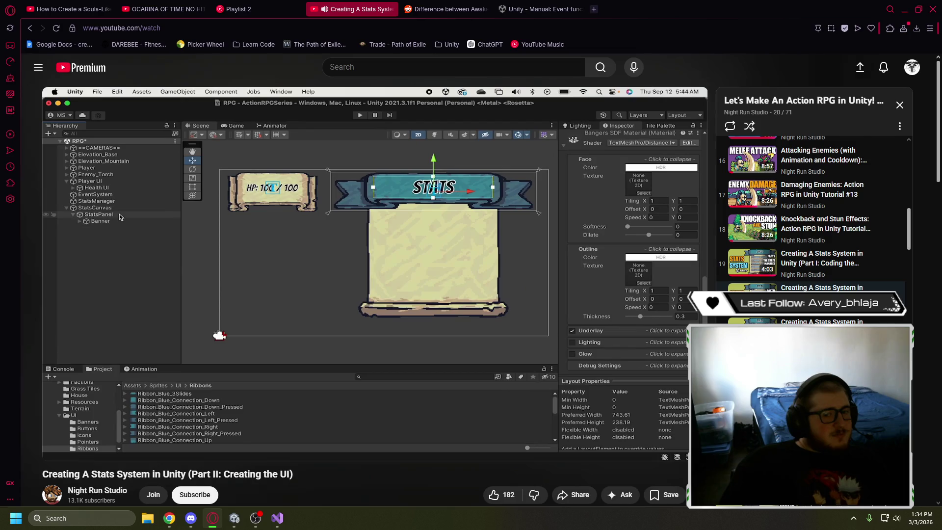
# Play the tutorial to the Carved_9Slides border step (9, 9, 10, 10), pause at 4:24, and return to Unity
pyautogui.moveTo(391, 284)
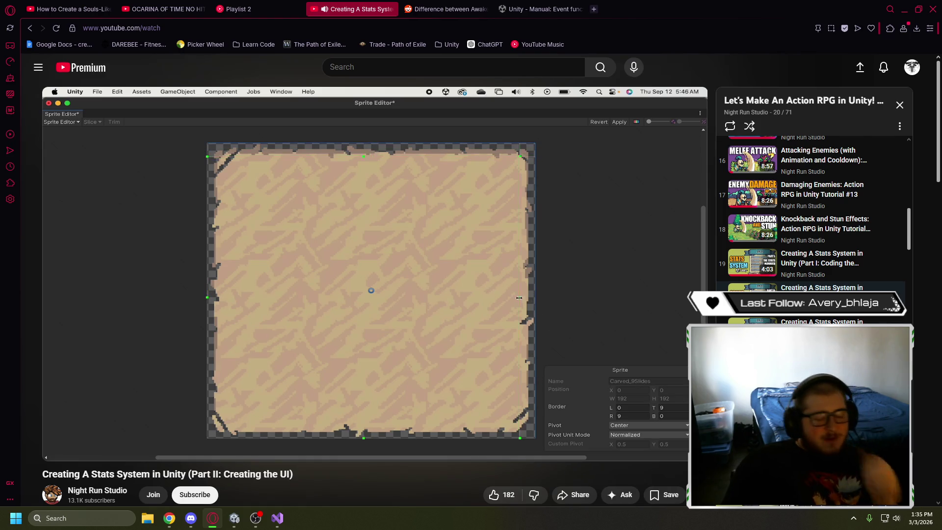
pyautogui.click(484, 269)
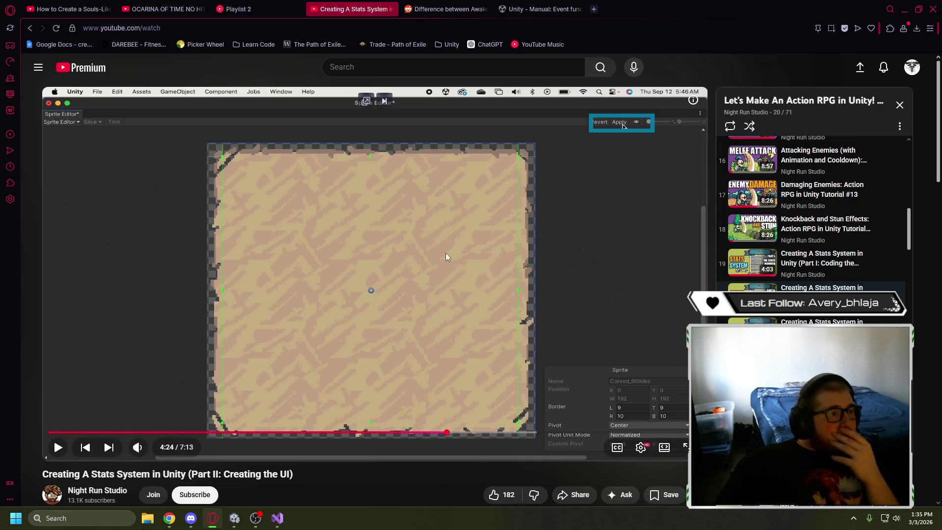
pyautogui.click(234, 518)
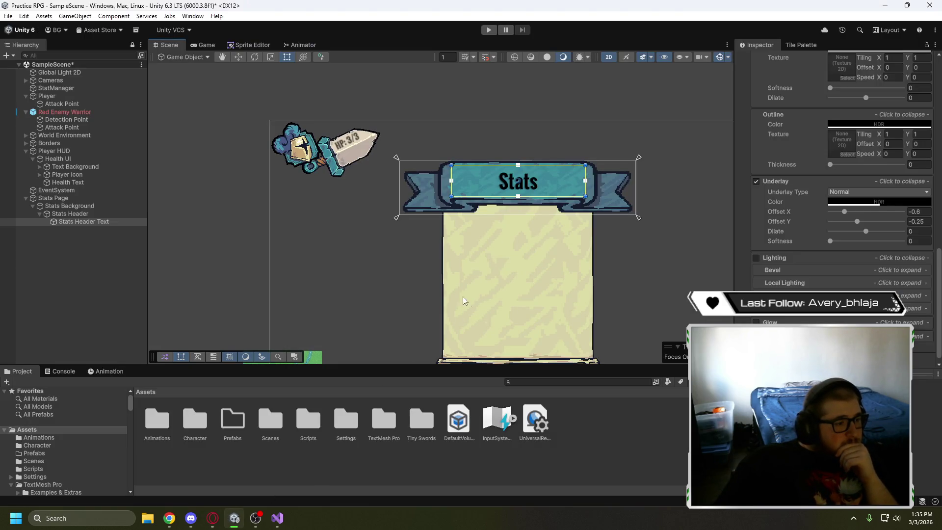
pyautogui.moveTo(466, 298); pyautogui.dragTo(408, 278)
pyautogui.scroll(-2, 383, 215)
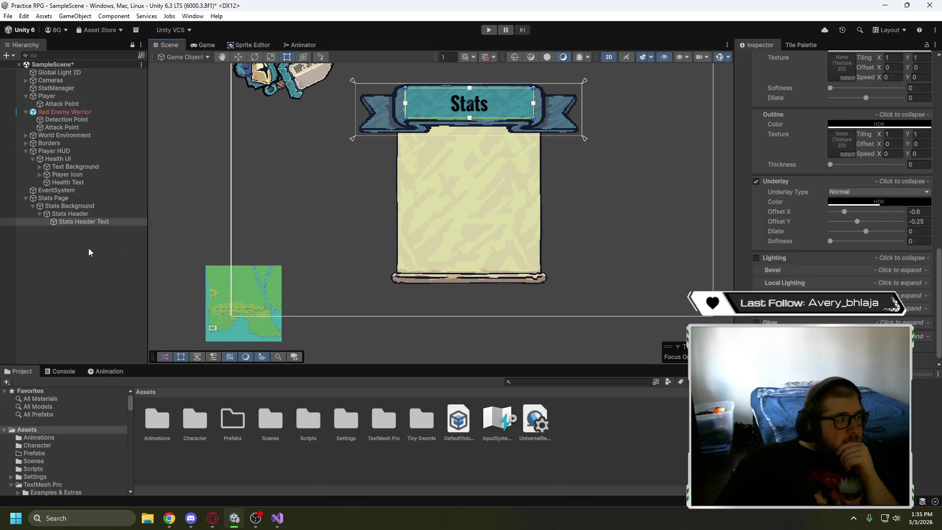
pyautogui.click(211, 517)
pyautogui.click(217, 291)
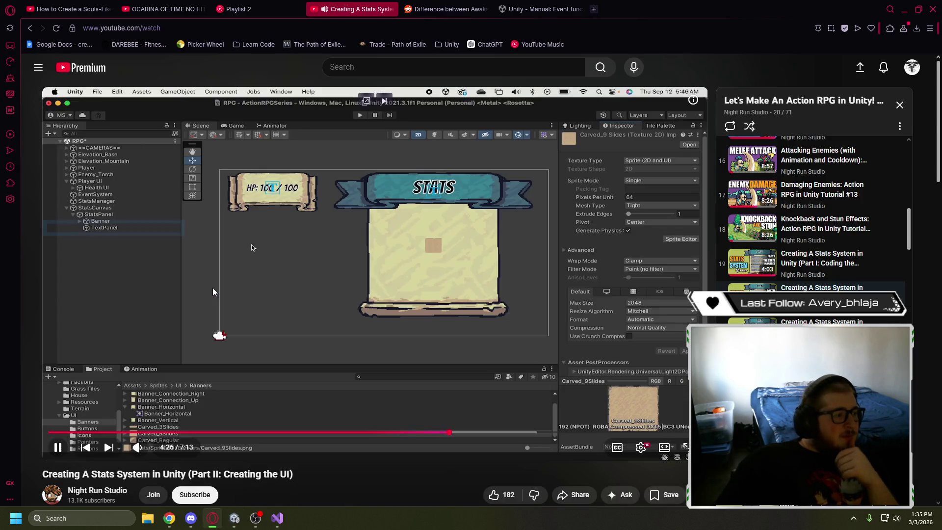
pyautogui.click(148, 290)
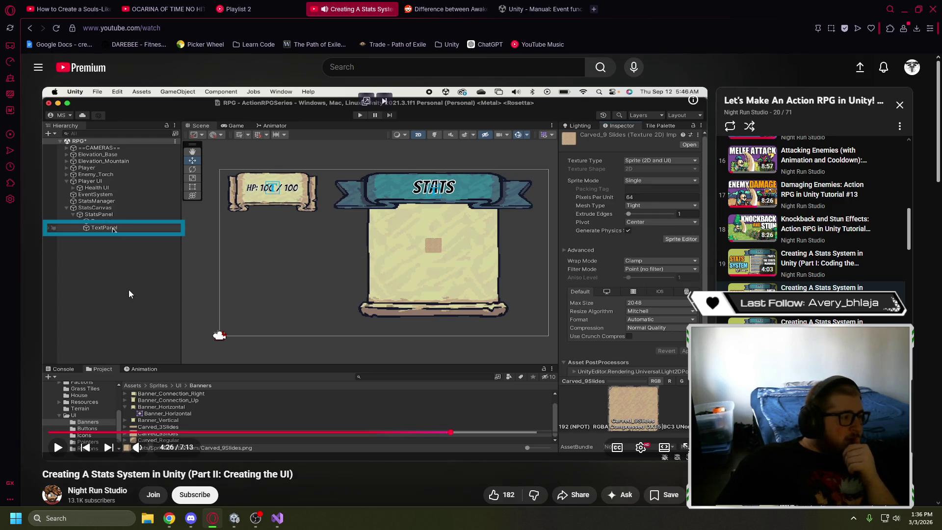
pyautogui.click(239, 521)
pyautogui.rightClick(65, 208)
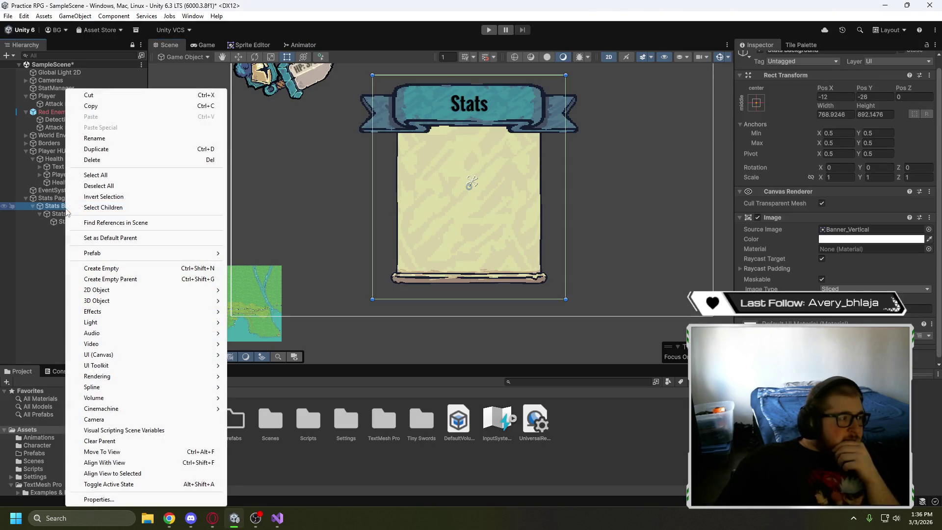
pyautogui.moveTo(126, 292)
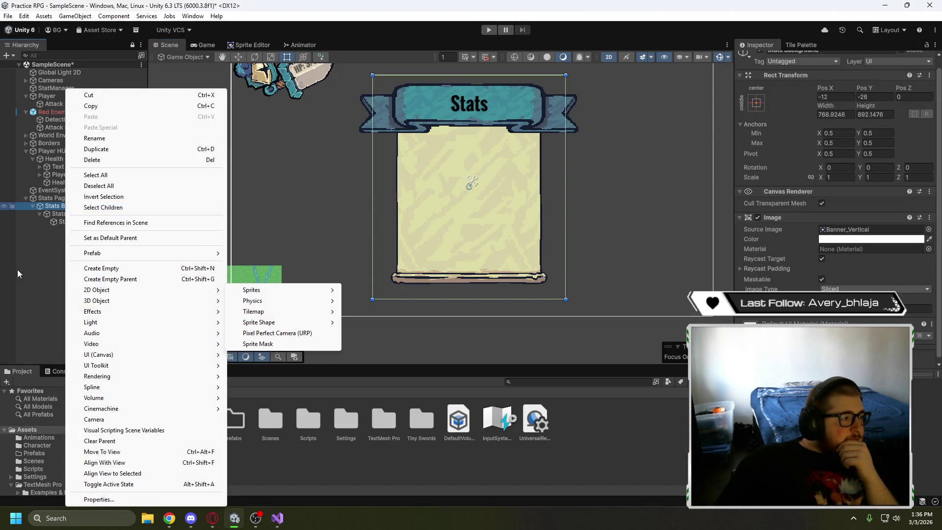
pyautogui.click(18, 274)
pyautogui.rightClick(66, 210)
pyautogui.click(51, 242)
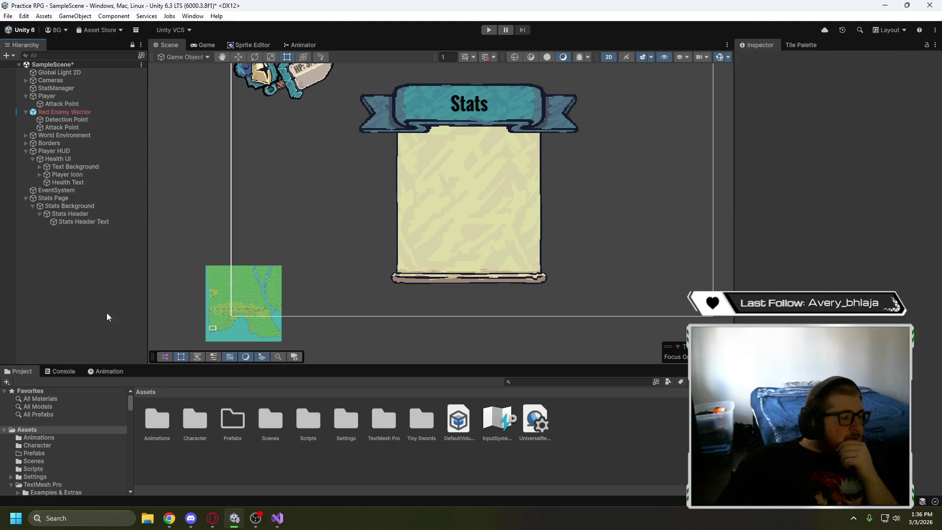
pyautogui.click(212, 519)
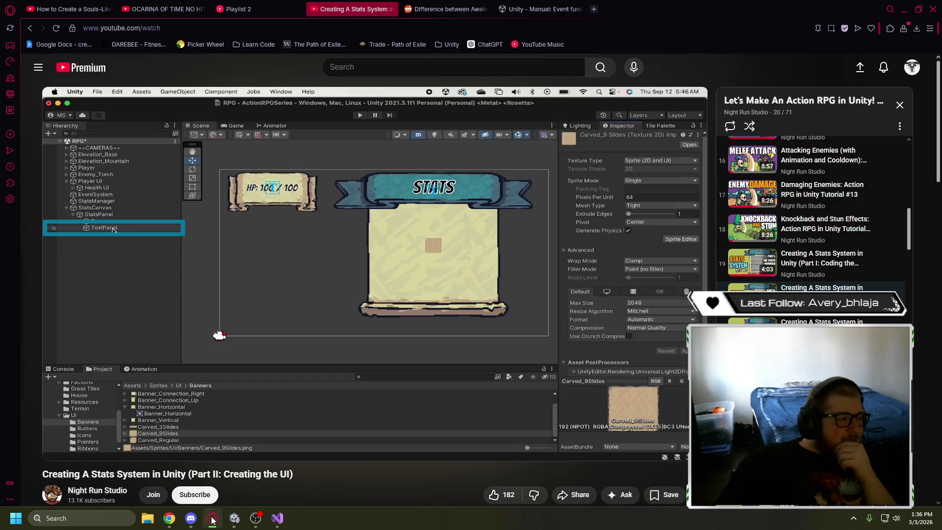
# Advance the tutorial to 4:28, then return to Unity and select Stats Background
pyautogui.click(168, 294)
pyautogui.click(145, 304)
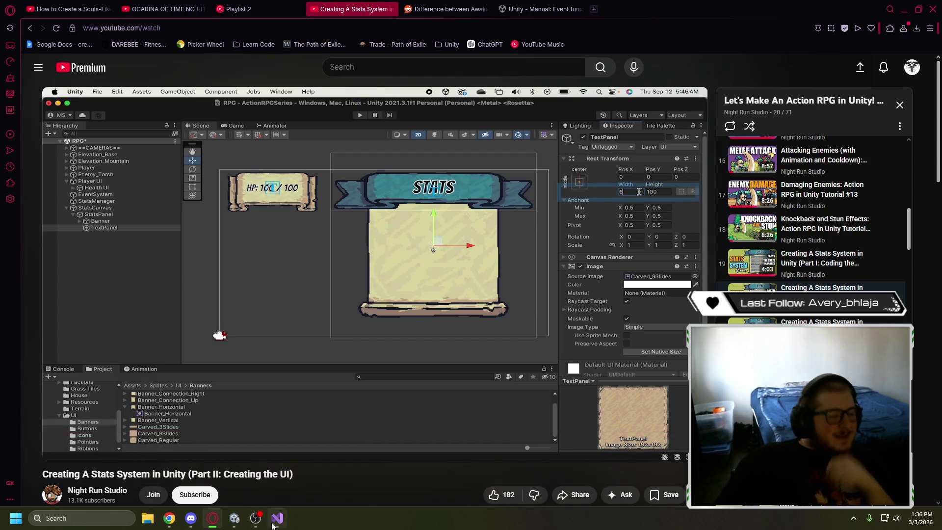
pyautogui.click(233, 518)
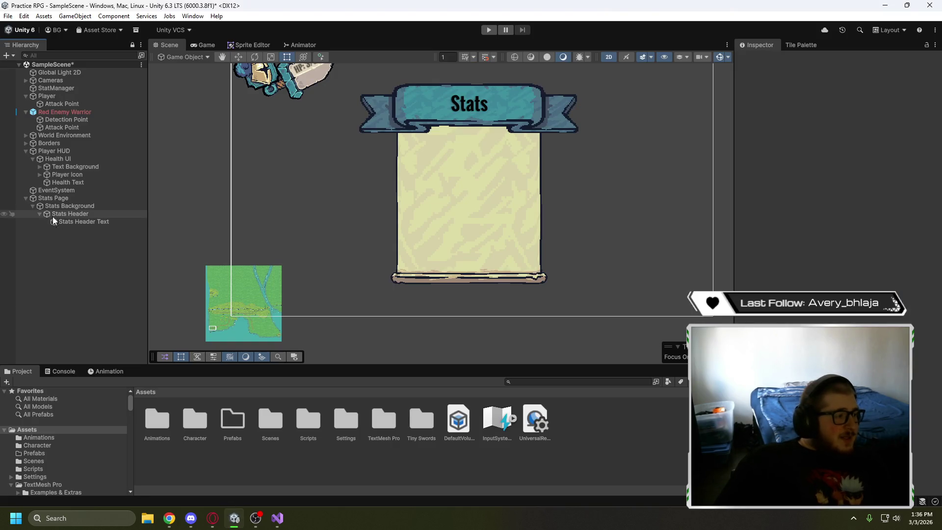
pyautogui.click(39, 214)
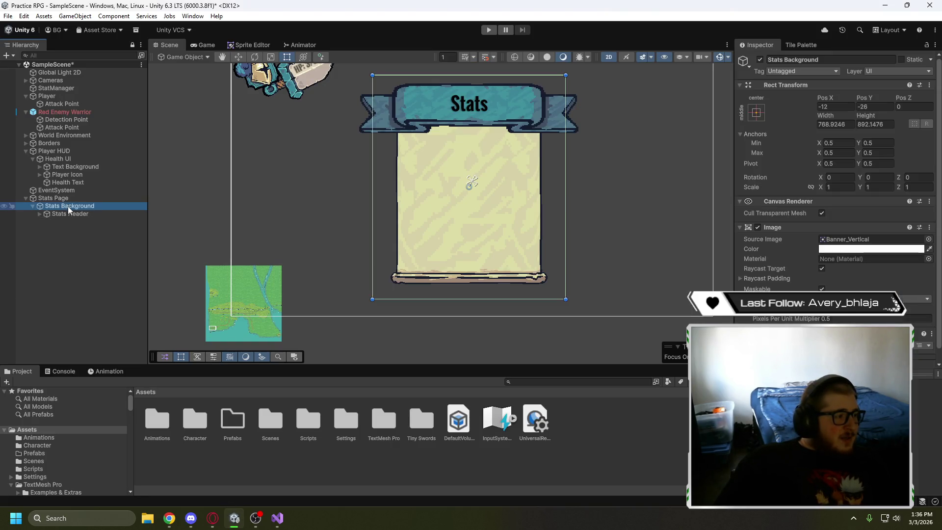
# Add an Image child under Stats Background and inspect the WoodTable_Slots texture
pyautogui.rightClick(68, 206)
pyautogui.hotkey('ctrl', 'z')
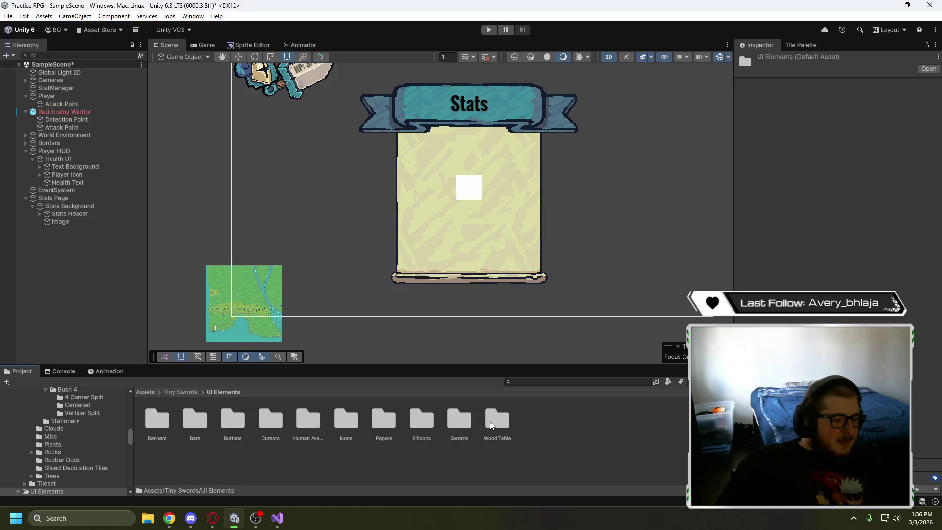
pyautogui.click(200, 419)
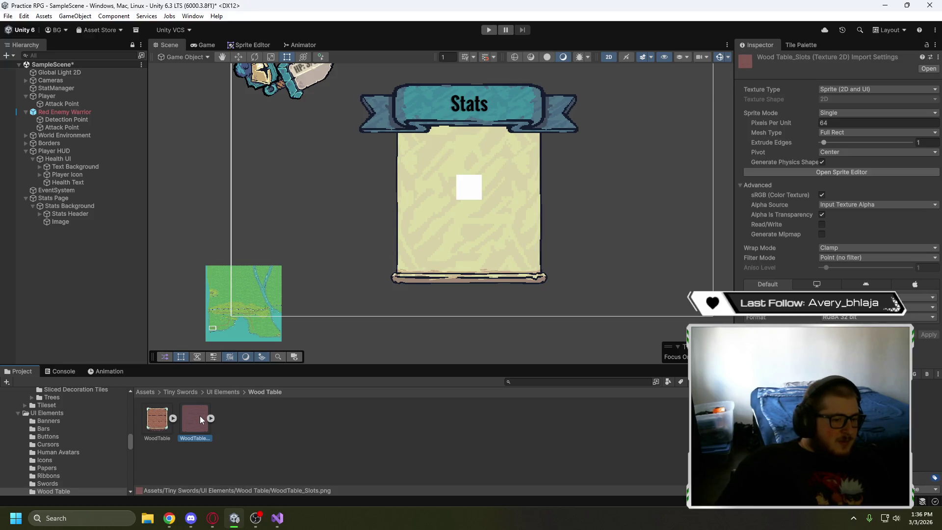
pyautogui.click(226, 391)
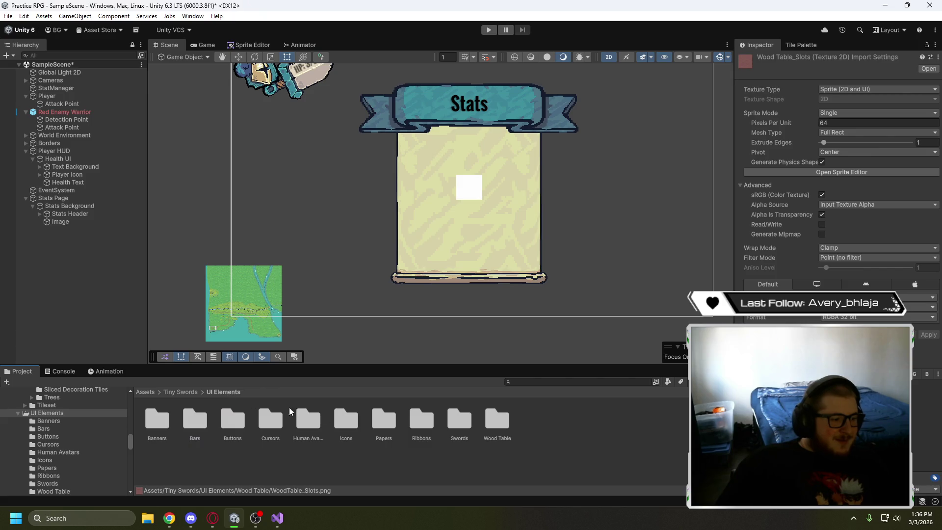
# Compare the SpecialPaper and RegularPaper textures in the Papers folder
pyautogui.doubleClick(375, 417)
pyautogui.click(195, 418)
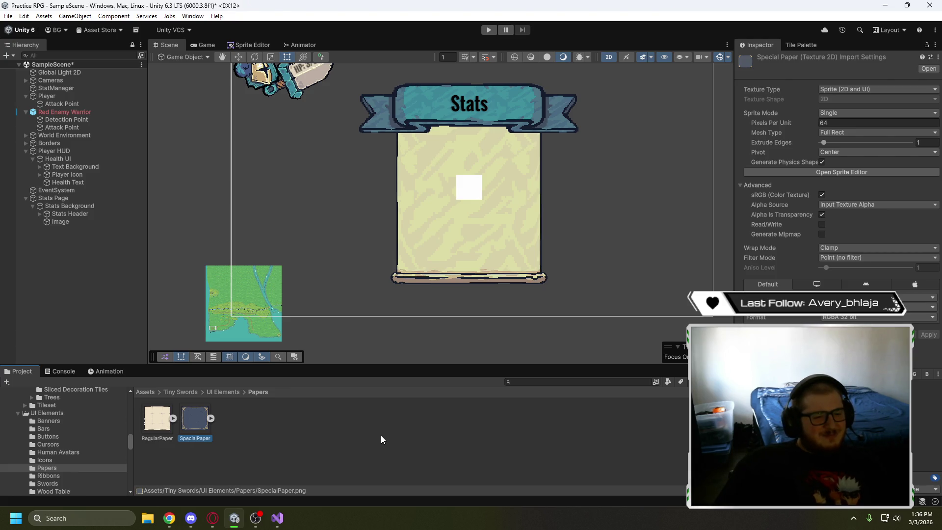
pyautogui.click(221, 392)
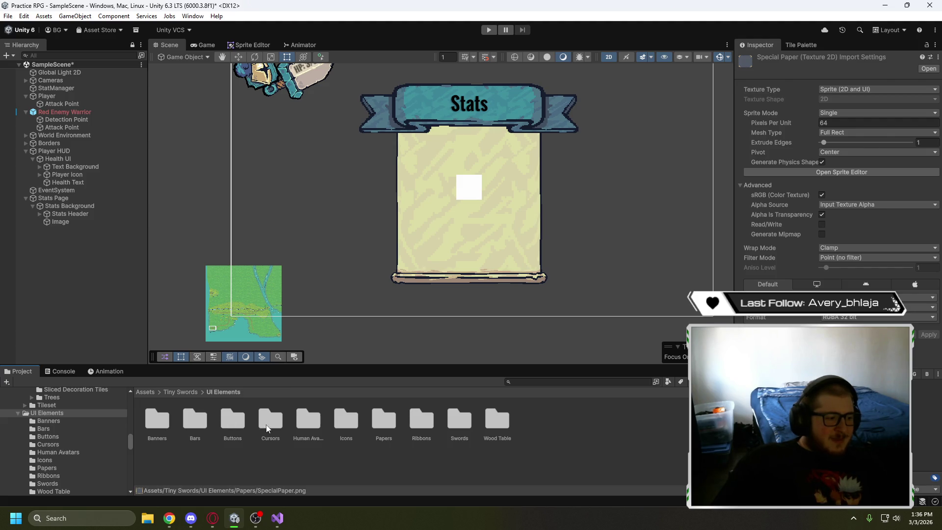
pyautogui.doubleClick(383, 419)
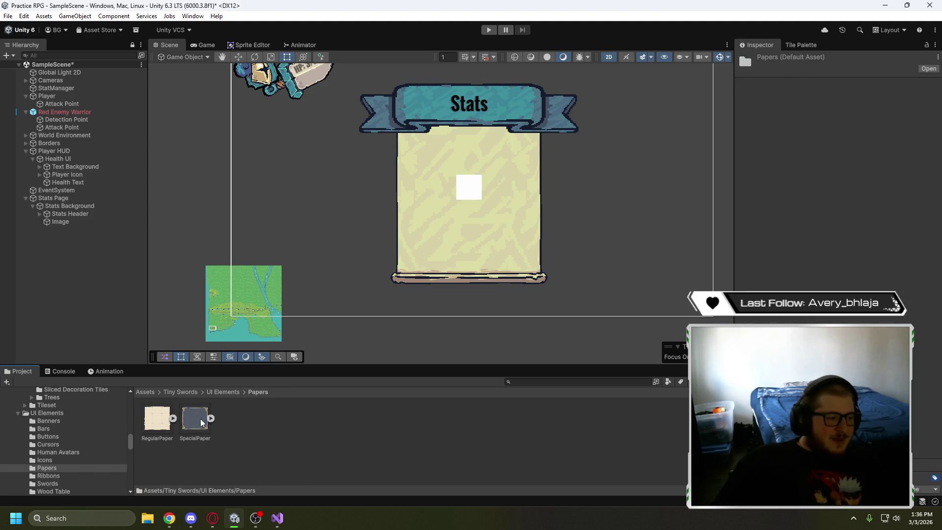
pyautogui.click(155, 414)
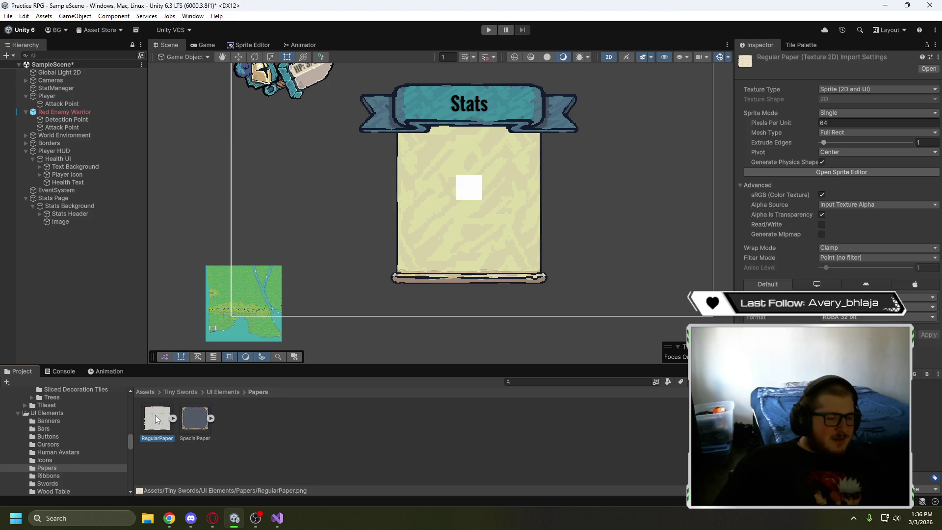
pyautogui.click(181, 392)
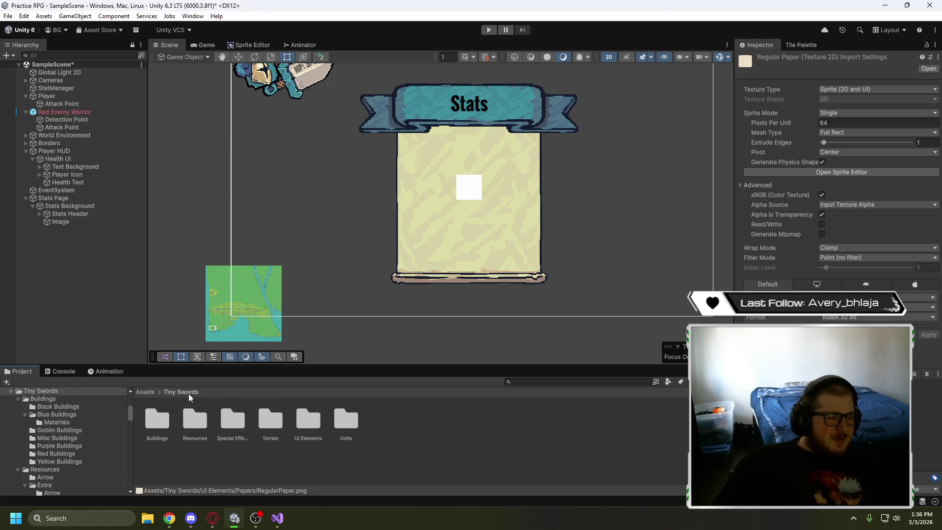
# In UI Elements/Banners, compare Banner_Slots and select the Carved_9Slides texture's sprite mode
pyautogui.doubleClick(301, 425)
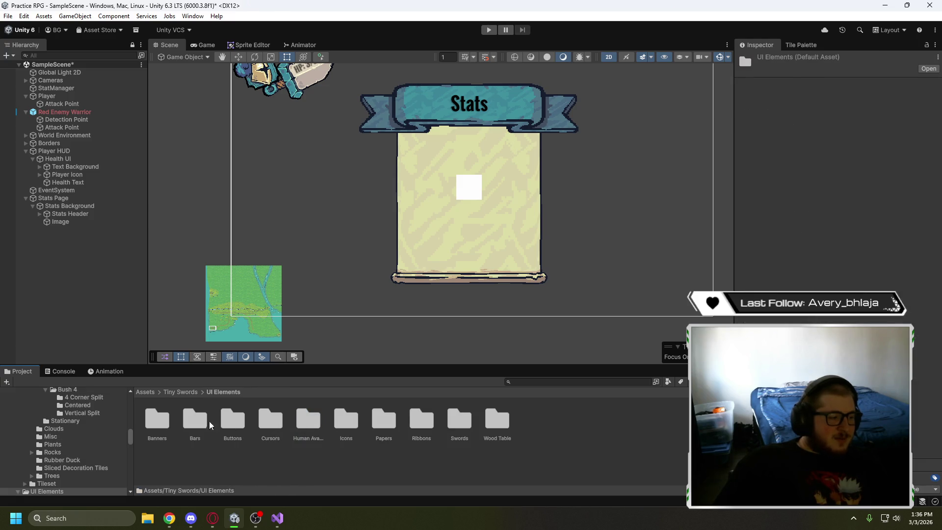
pyautogui.doubleClick(161, 418)
pyautogui.click(385, 421)
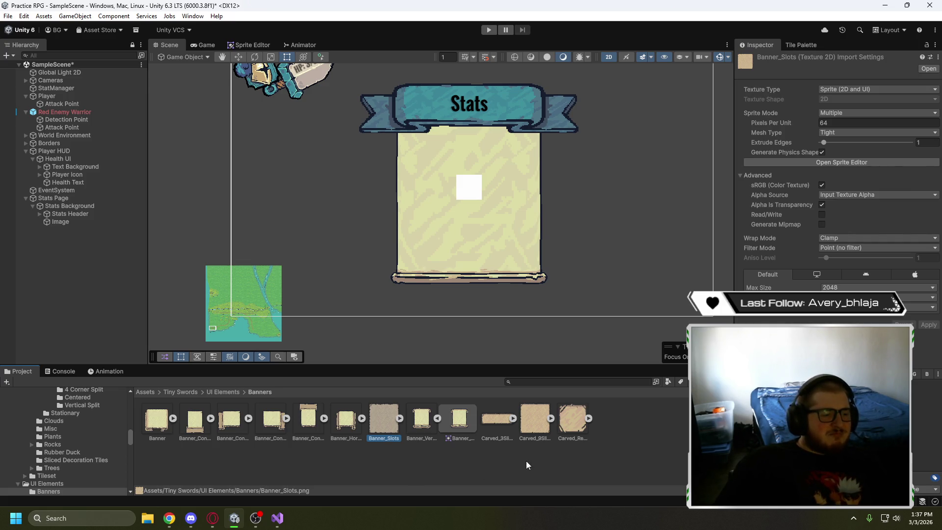
pyautogui.click(531, 422)
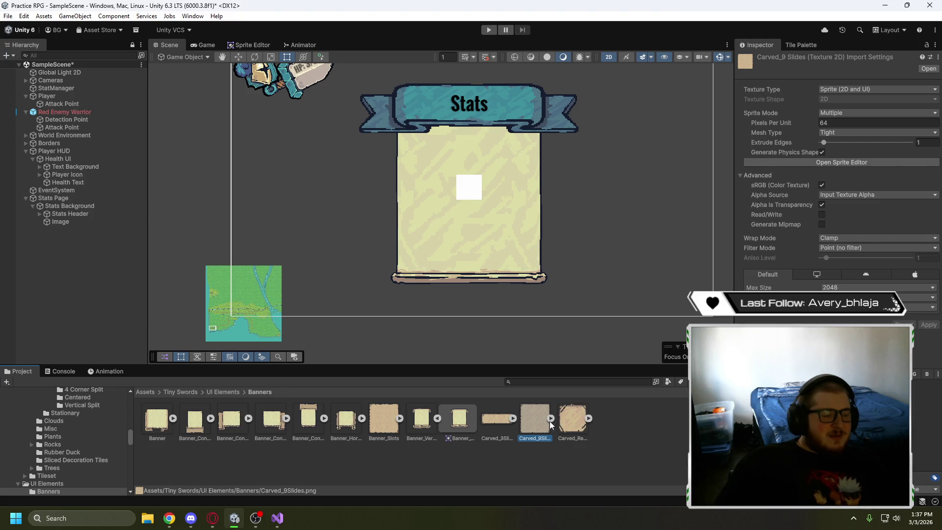
pyautogui.click(848, 113)
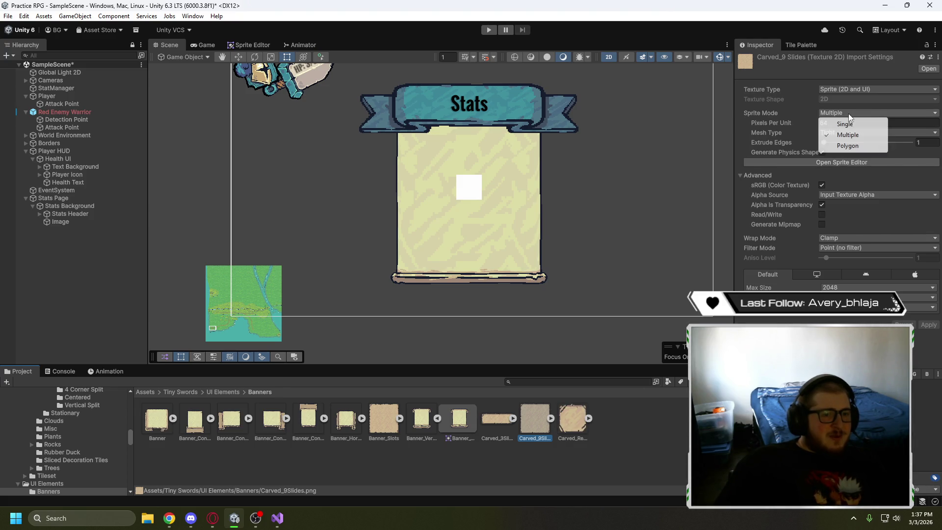
# Set Carved_9Slides to Single sprite mode and open it in the Sprite Editor
pyautogui.click(845, 124)
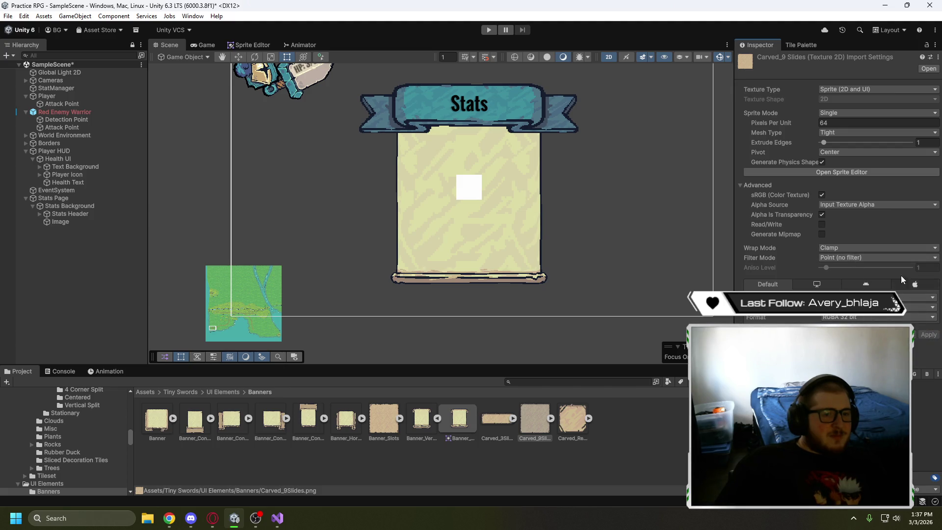
pyautogui.click(865, 169)
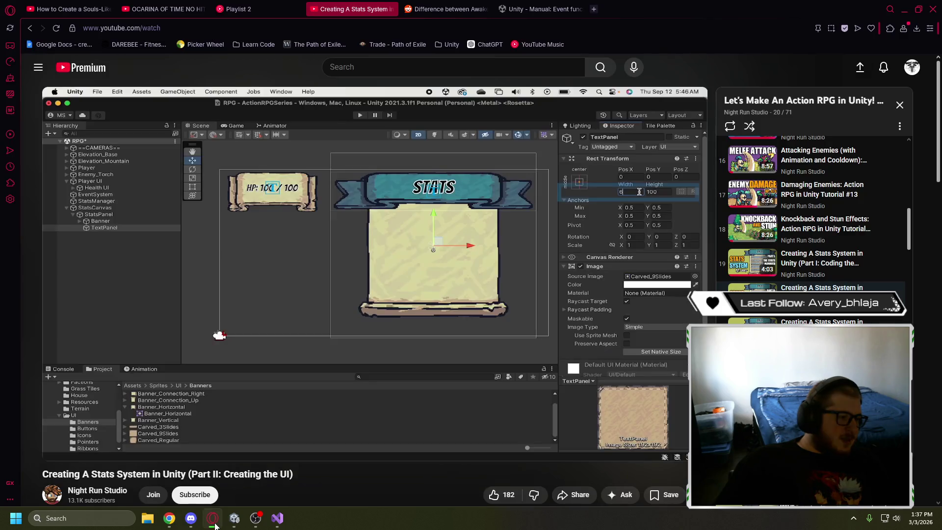
pyautogui.click(214, 522)
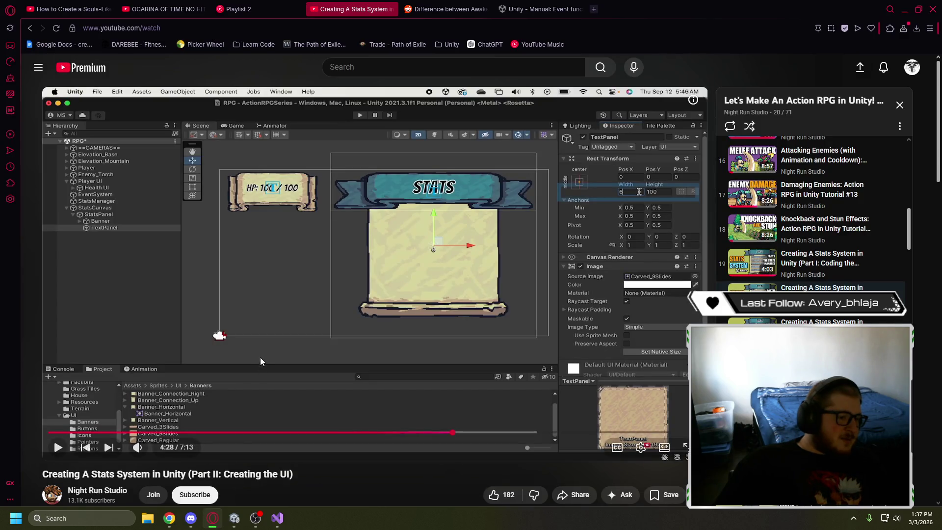
# Advance the tutorial to 4:29, where the TextPanel is 600 wide, then return to Unity
pyautogui.click(350, 326)
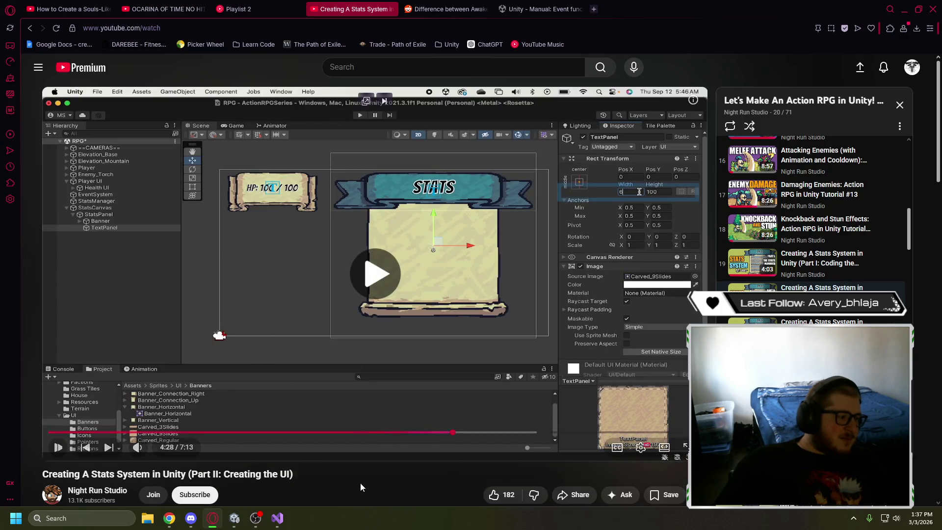
pyautogui.click(351, 299)
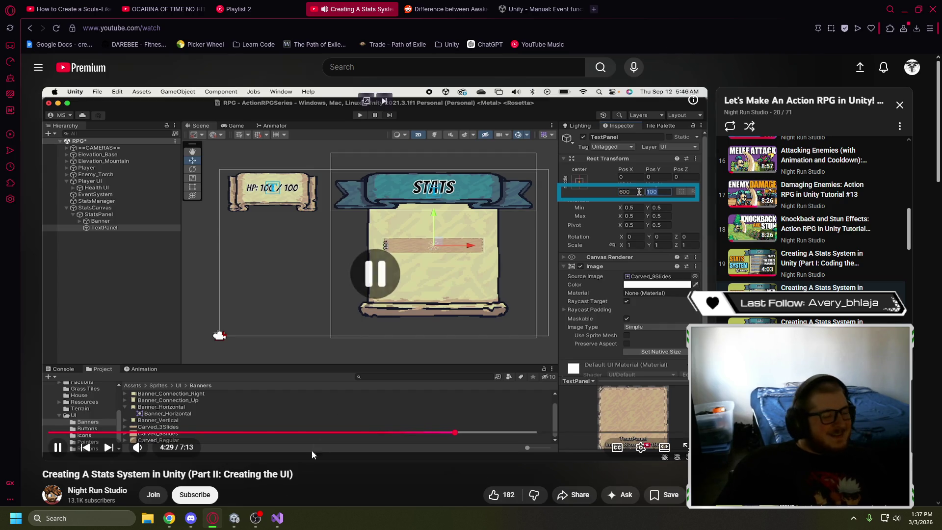
pyautogui.moveTo(273, 521)
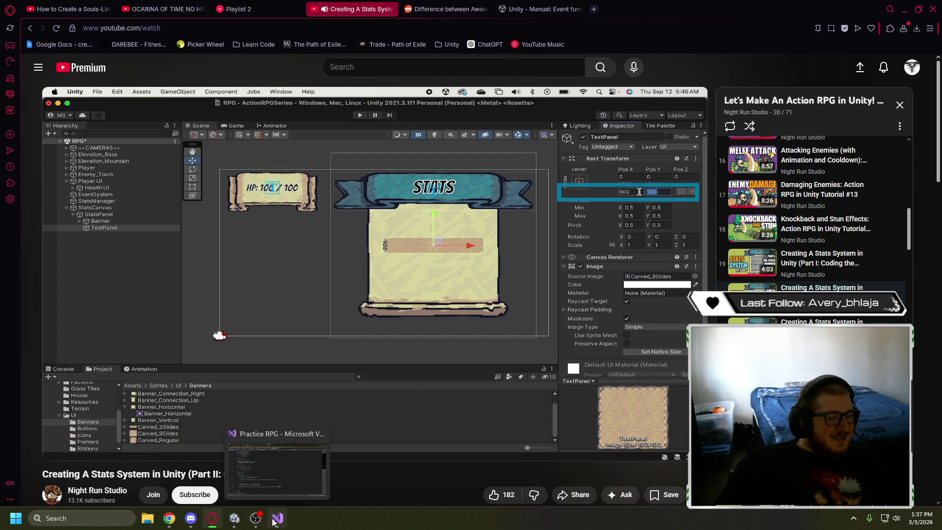
pyautogui.moveTo(234, 518)
pyautogui.click(294, 470)
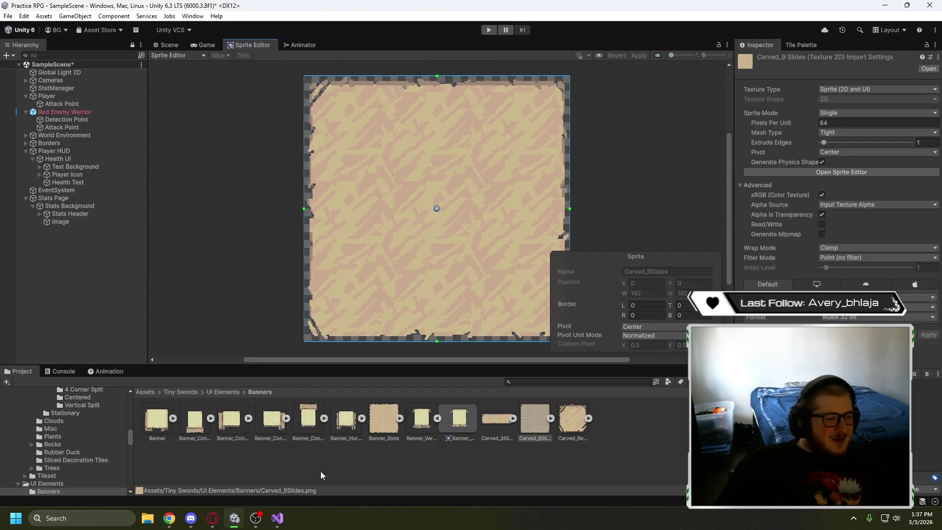
# Compare the Banner_Slots, Carved_Regular, Carved_3Slides and Carved_9Slides textures
pyautogui.click(384, 413)
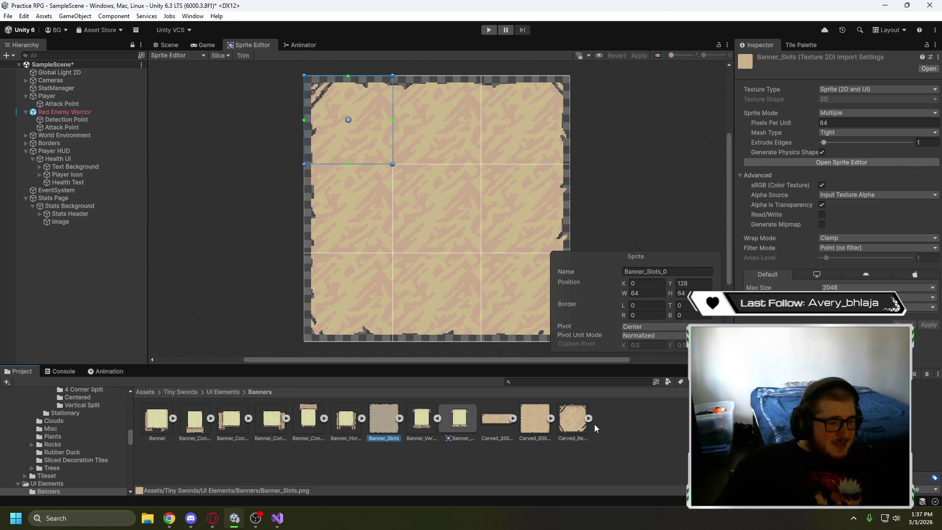
pyautogui.click(572, 419)
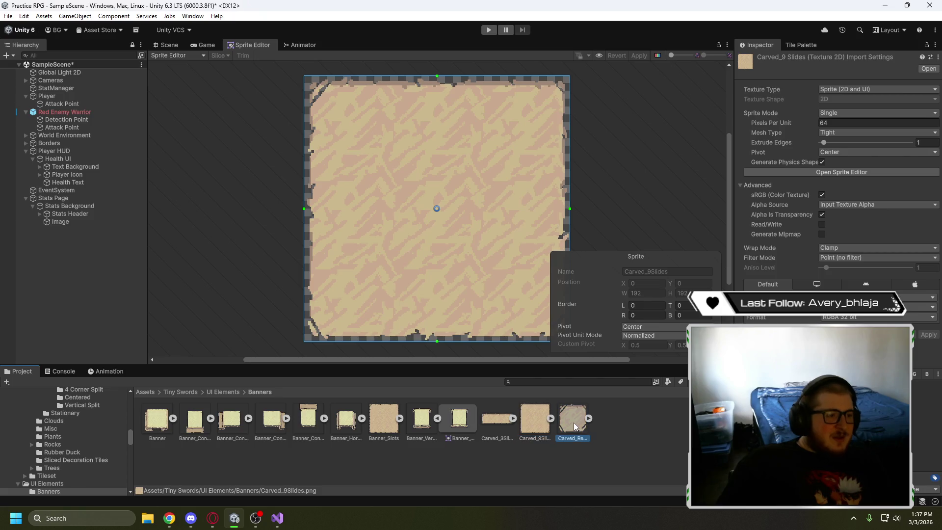
pyautogui.click(534, 425)
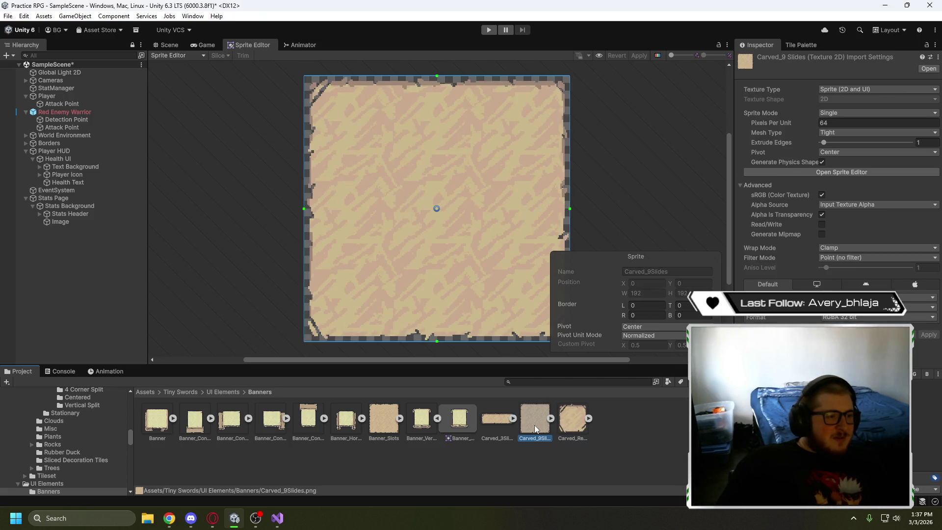
pyautogui.click(571, 421)
pyautogui.click(538, 423)
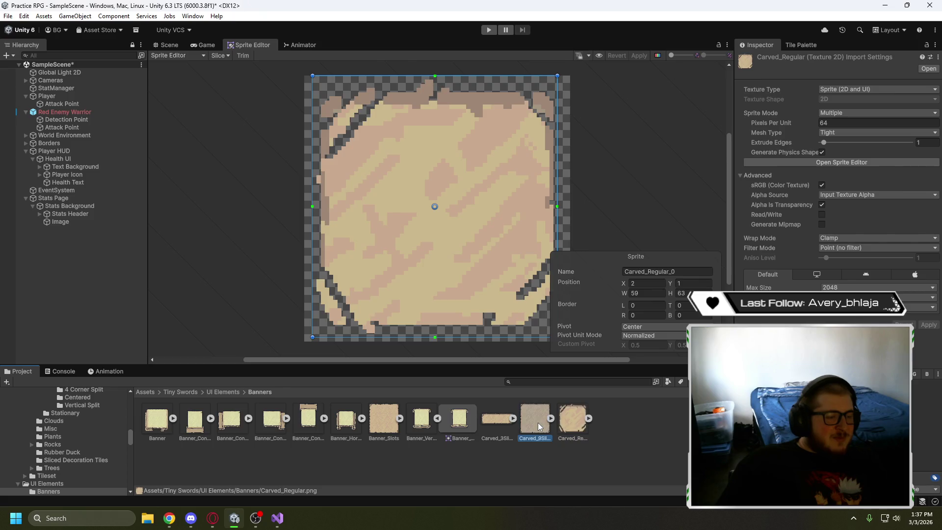
pyautogui.click(572, 419)
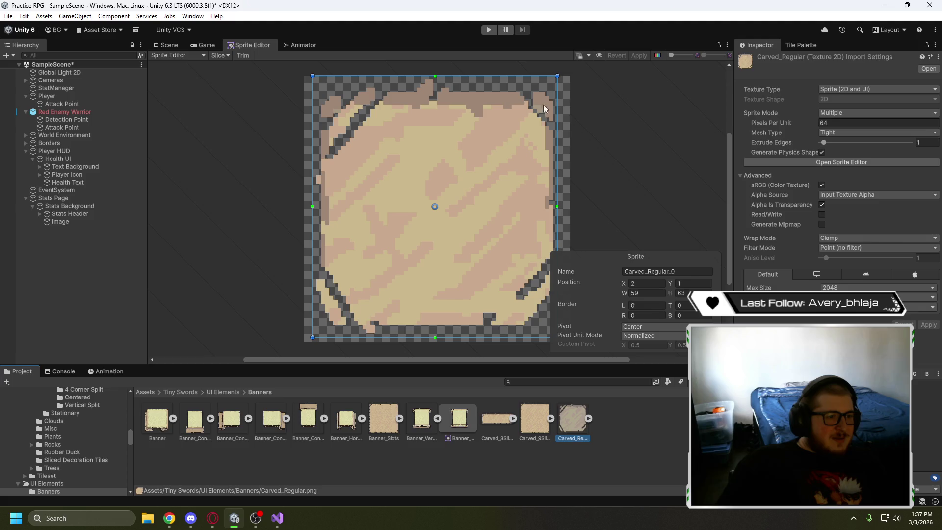
pyautogui.click(551, 428)
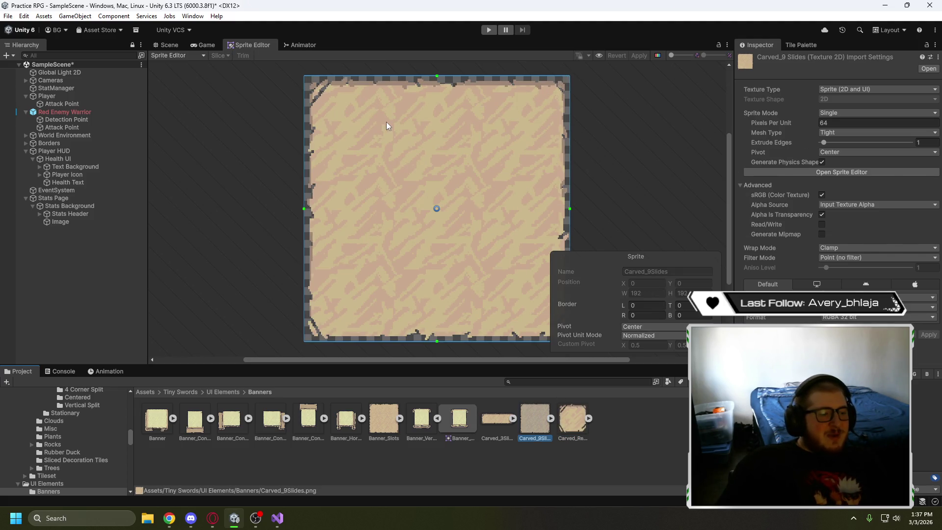
pyautogui.click(496, 416)
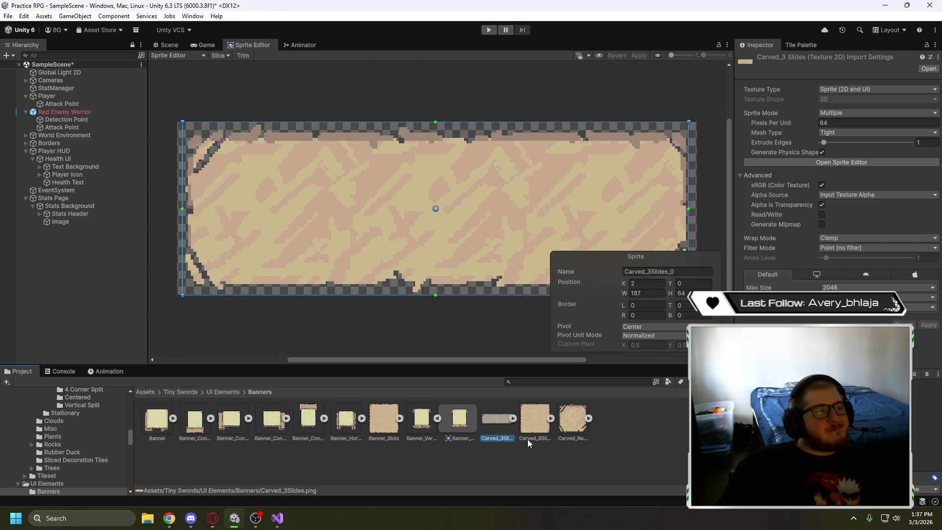
pyautogui.click(528, 419)
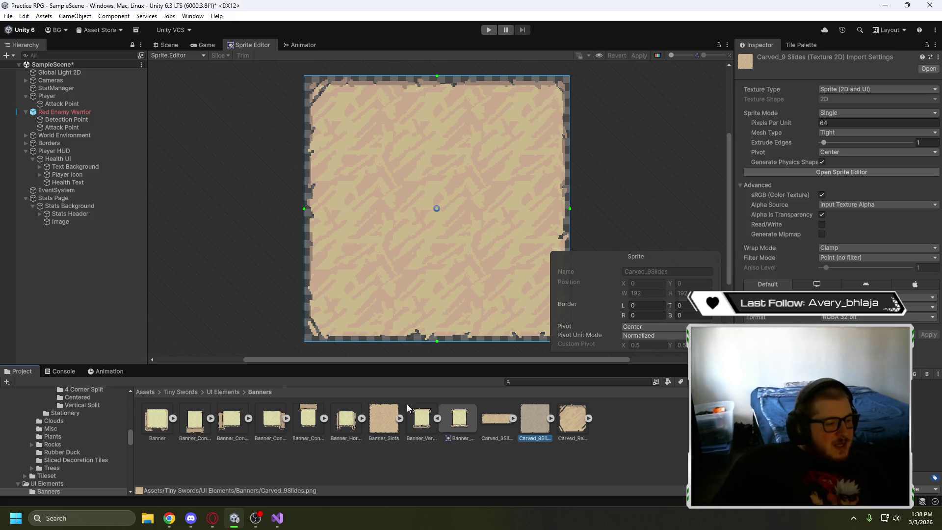
# Check Banner_Slots' 9-slice grid against Carved_9Slides, then select the Image under Stats Background
pyautogui.click(385, 417)
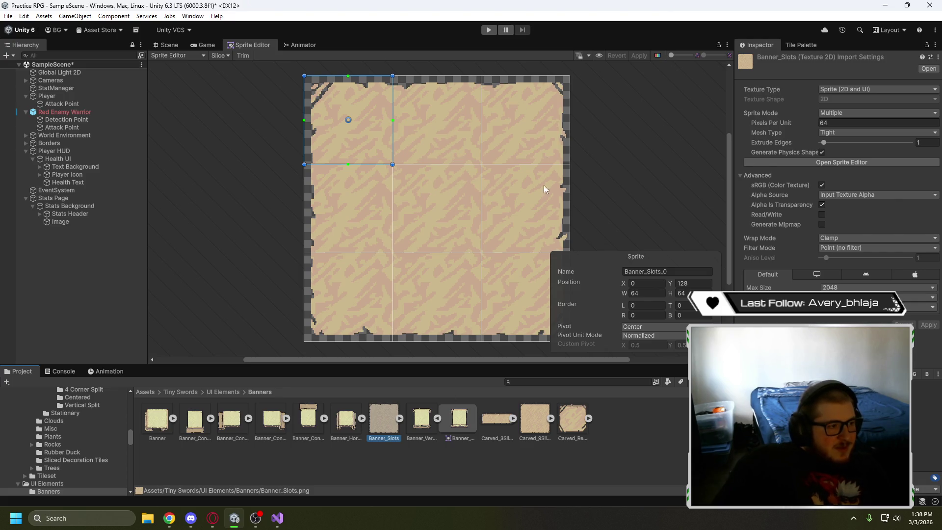
pyautogui.click(537, 418)
pyautogui.click(384, 414)
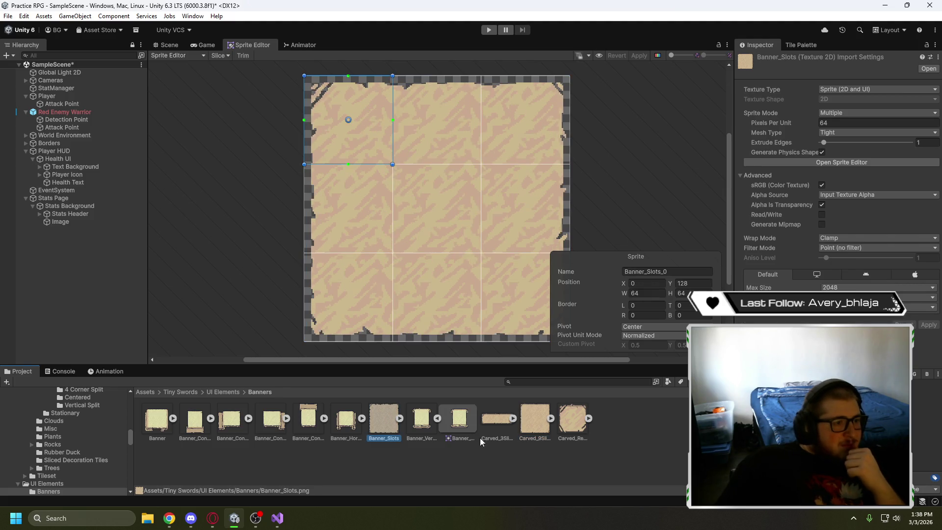
pyautogui.click(537, 414)
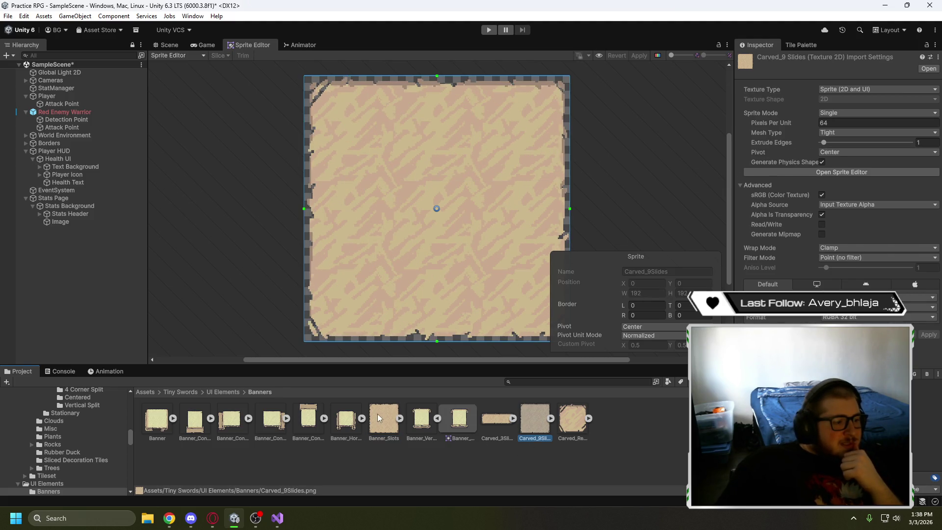
pyautogui.click(384, 412)
pyautogui.click(525, 415)
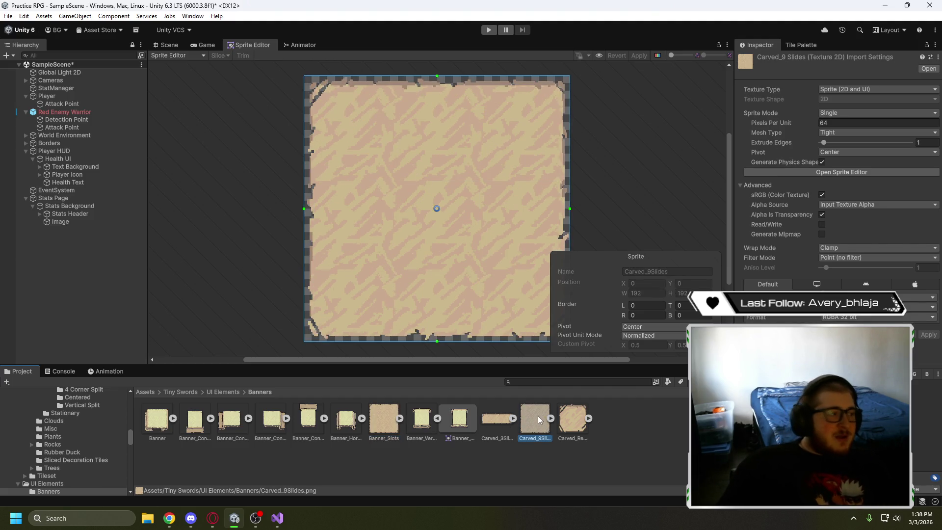
pyautogui.click(83, 221)
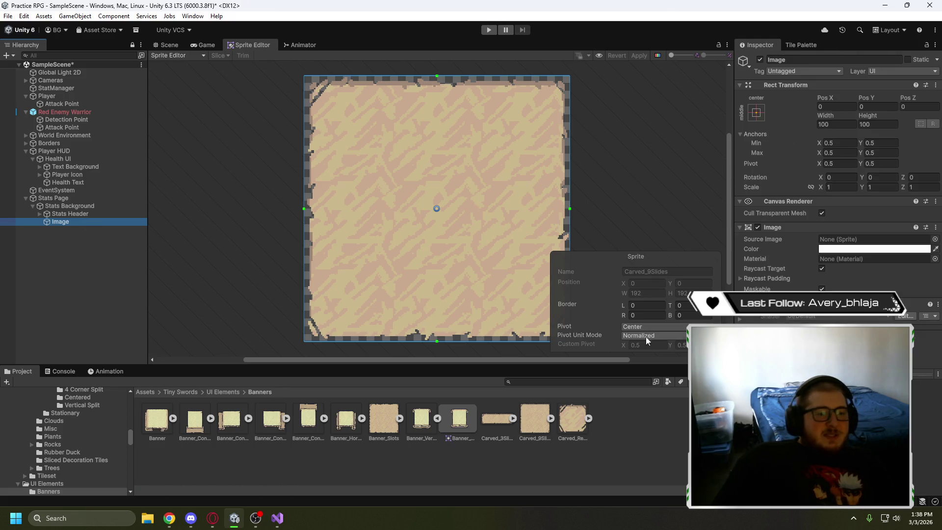
# Assign Carved_9Slides as the Image's Source Image and view it in the Scene
pyautogui.click(532, 417)
pyautogui.moveTo(844, 250); pyautogui.dragTo(854, 240)
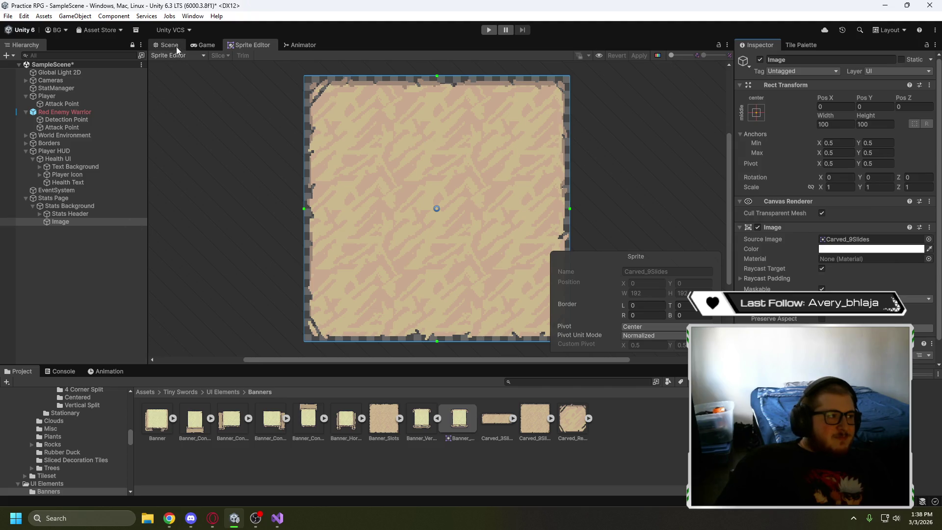
pyautogui.click(175, 48)
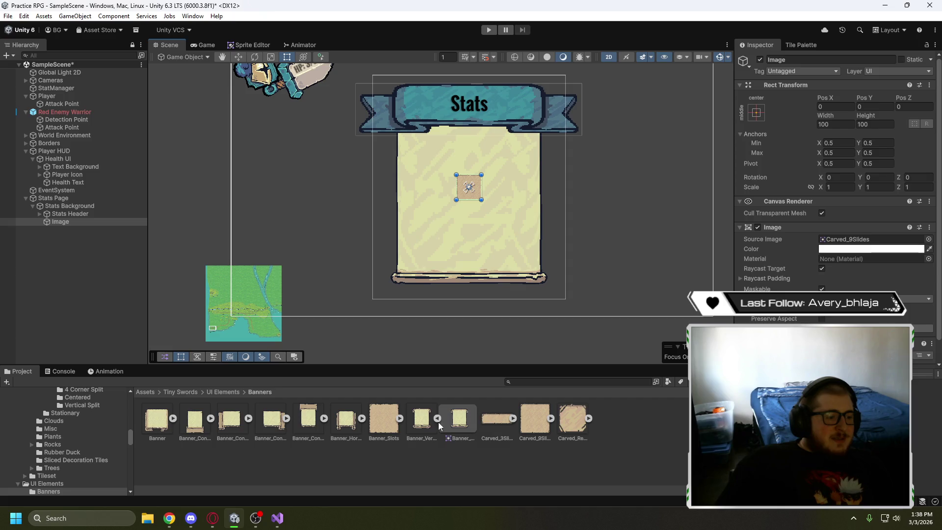
# Open Carved_9Slides in the Sprite Editor and set its top border to 10 px
pyautogui.click(528, 421)
pyautogui.click(830, 172)
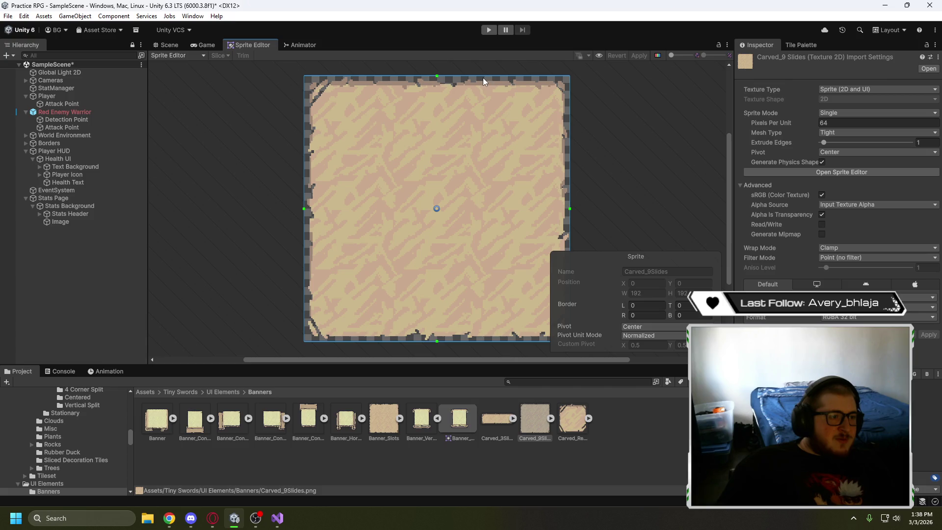
pyautogui.moveTo(483, 75); pyautogui.dragTo(483, 90)
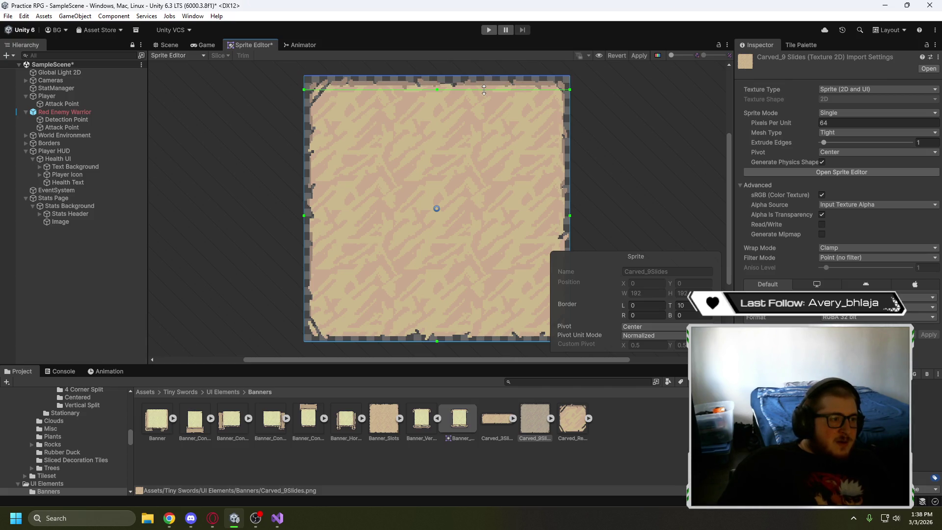
# Set initial left and bottom slice borders of about 12 and 9 px
pyautogui.moveTo(305, 136); pyautogui.dragTo(317, 136)
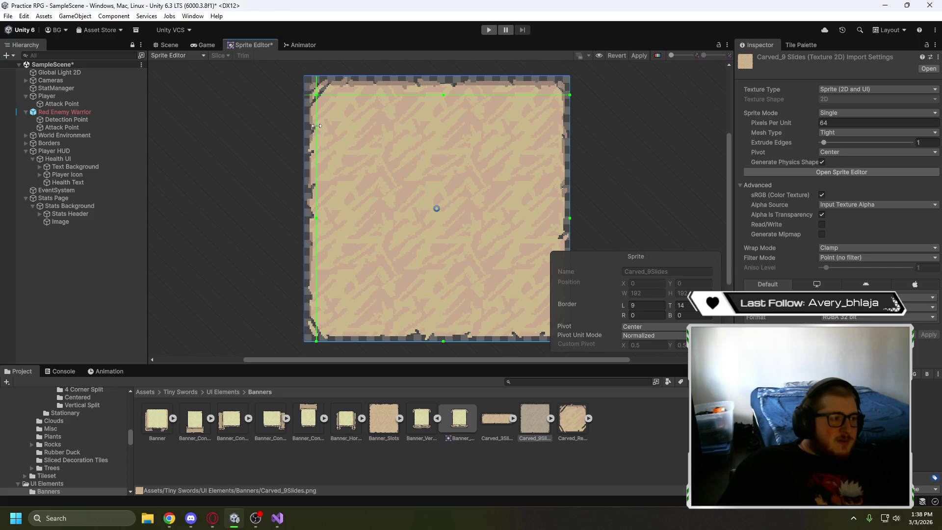
pyautogui.scroll(6, 322, 113)
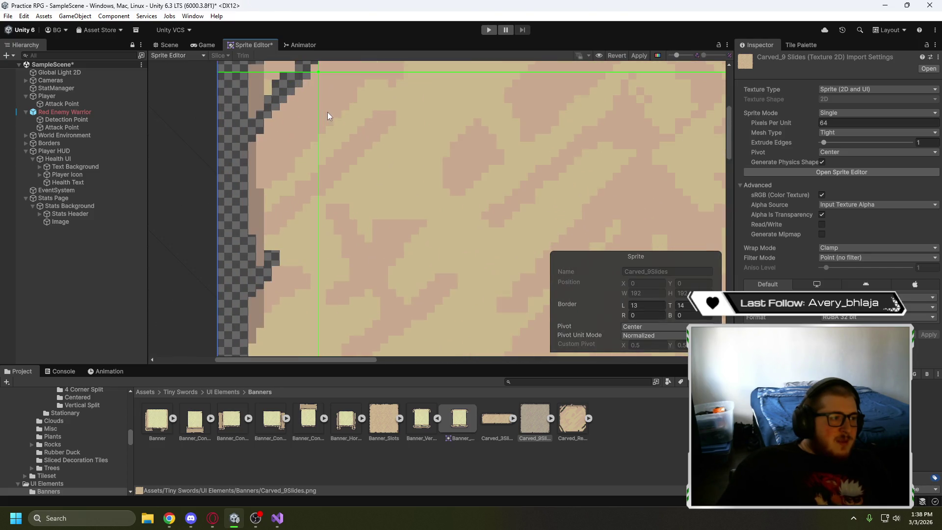
pyautogui.moveTo(360, 77)
pyautogui.mouseDown()
pyautogui.moveTo(368, 139)
pyautogui.moveTo(373, 132)
pyautogui.mouseUp()
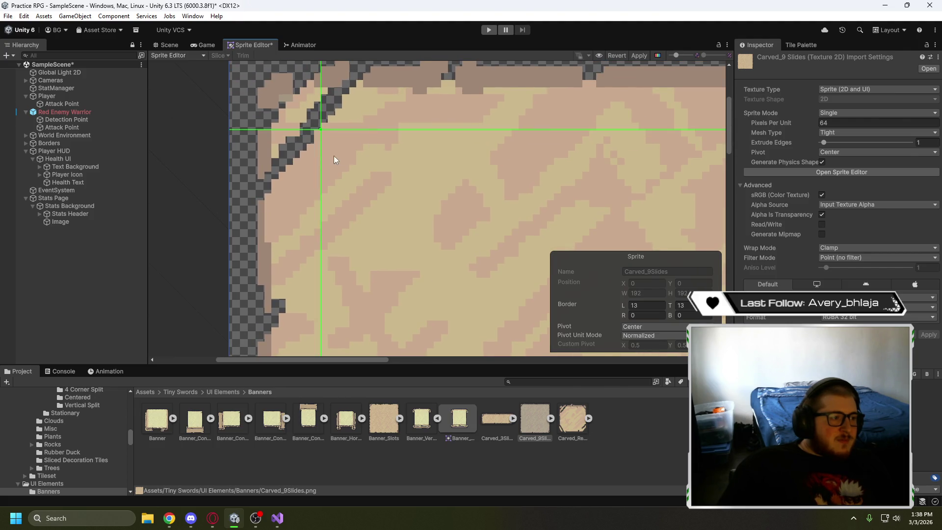
pyautogui.moveTo(321, 164); pyautogui.dragTo(314, 164)
pyautogui.scroll(-4, 357, 172)
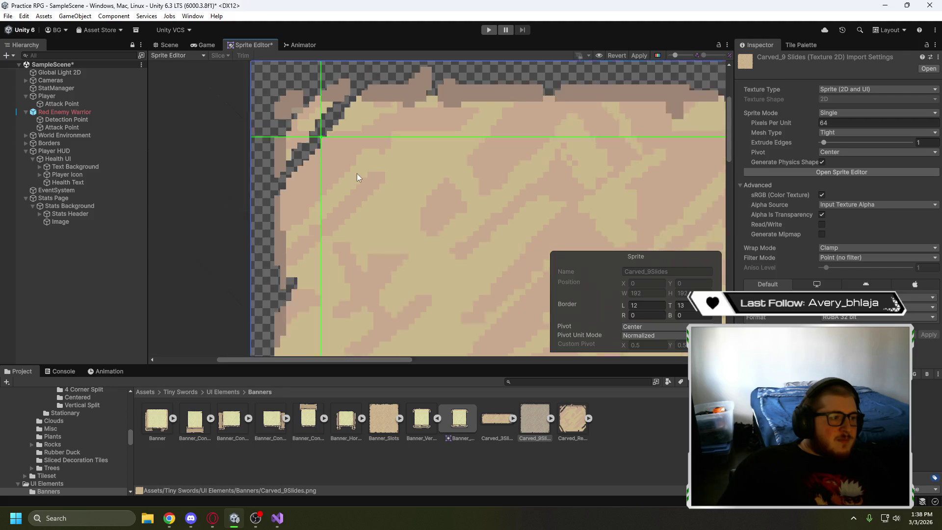
pyautogui.scroll(2, 442, 191)
pyautogui.scroll(-3, 400, 192)
pyautogui.scroll(-1, 405, 164)
pyautogui.moveTo(440, 209)
pyautogui.mouseDown()
pyautogui.moveTo(327, 150)
pyautogui.moveTo(333, 180)
pyautogui.mouseUp()
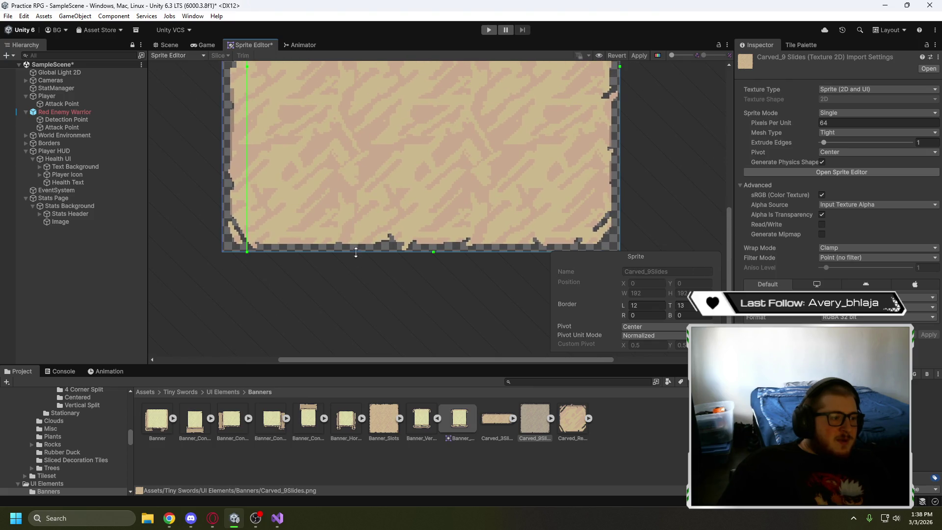
pyautogui.moveTo(356, 252); pyautogui.dragTo(360, 235)
# Adjust the right border to 10 px and raise the bottom border to 14 px
pyautogui.moveTo(492, 195)
pyautogui.mouseDown()
pyautogui.moveTo(325, 225)
pyautogui.moveTo(400, 195)
pyautogui.moveTo(431, 342)
pyautogui.moveTo(421, 338)
pyautogui.mouseUp()
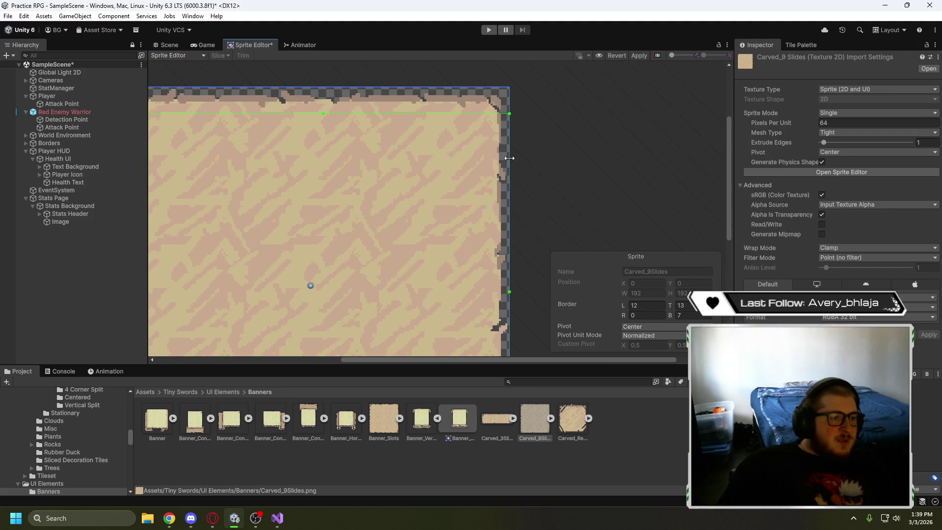
pyautogui.moveTo(510, 175); pyautogui.dragTo(495, 206)
pyautogui.moveTo(458, 248); pyautogui.dragTo(456, 106)
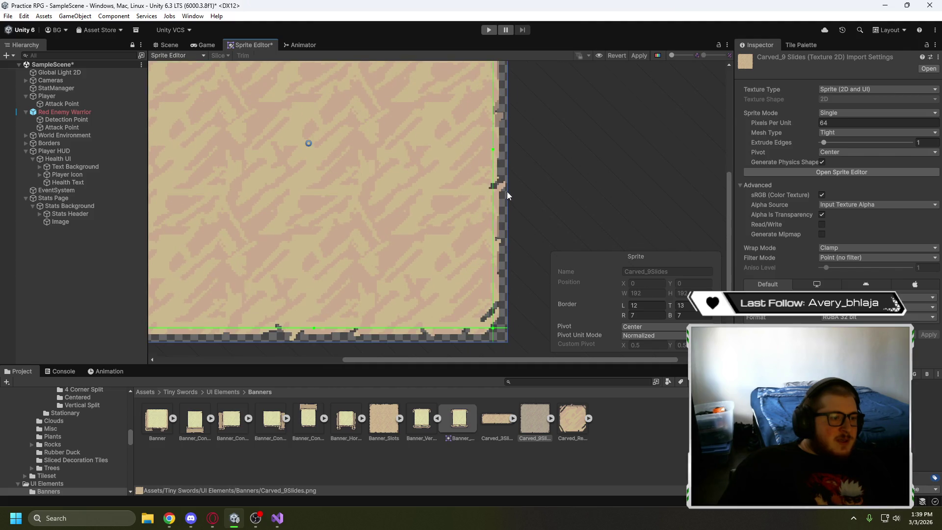
pyautogui.moveTo(494, 202); pyautogui.dragTo(489, 203)
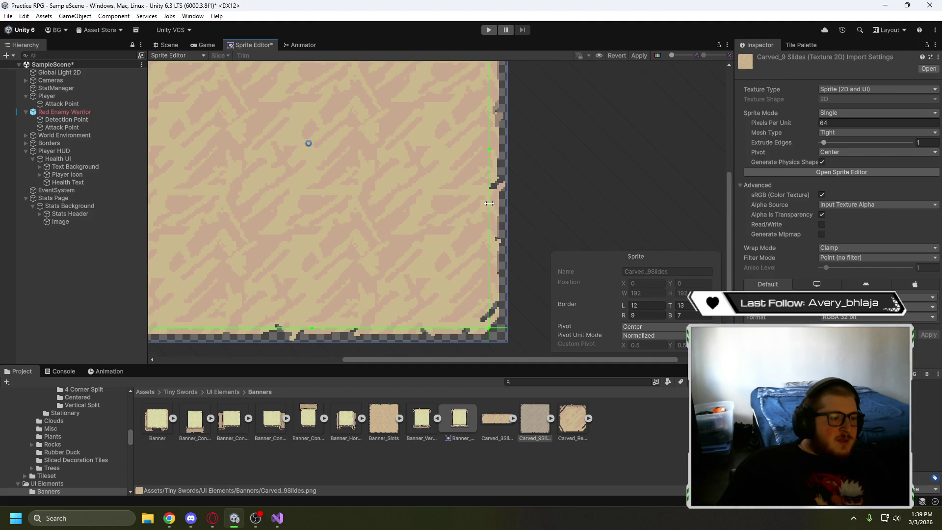
pyautogui.moveTo(428, 327); pyautogui.dragTo(427, 319)
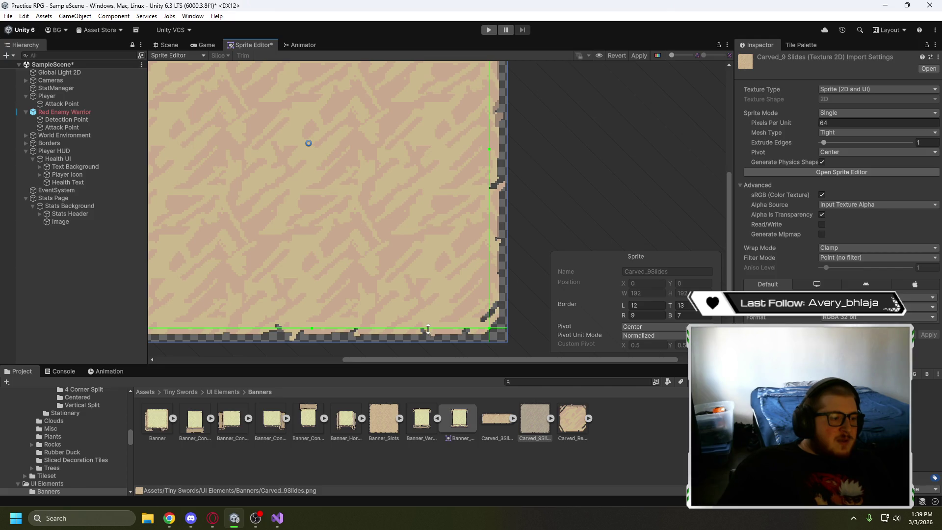
pyautogui.scroll(5, 447, 302)
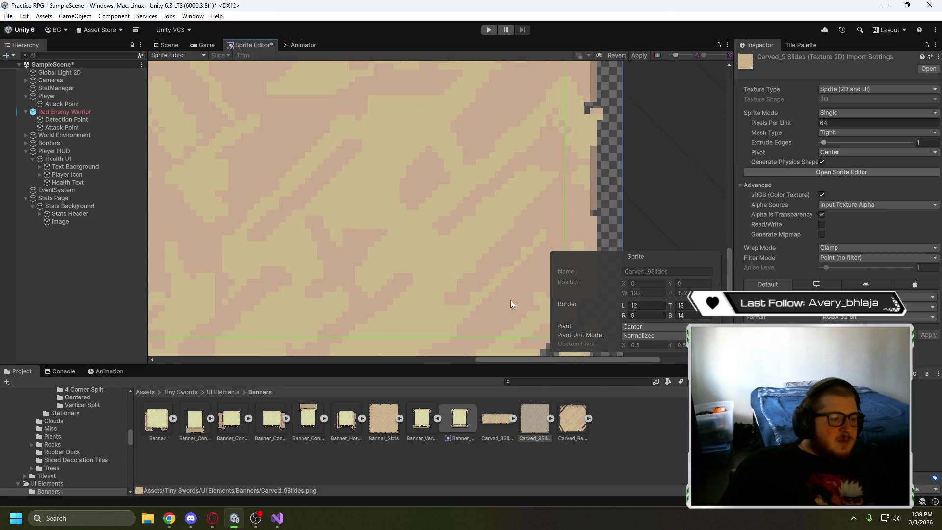
pyautogui.moveTo(441, 162); pyautogui.dragTo(436, 162)
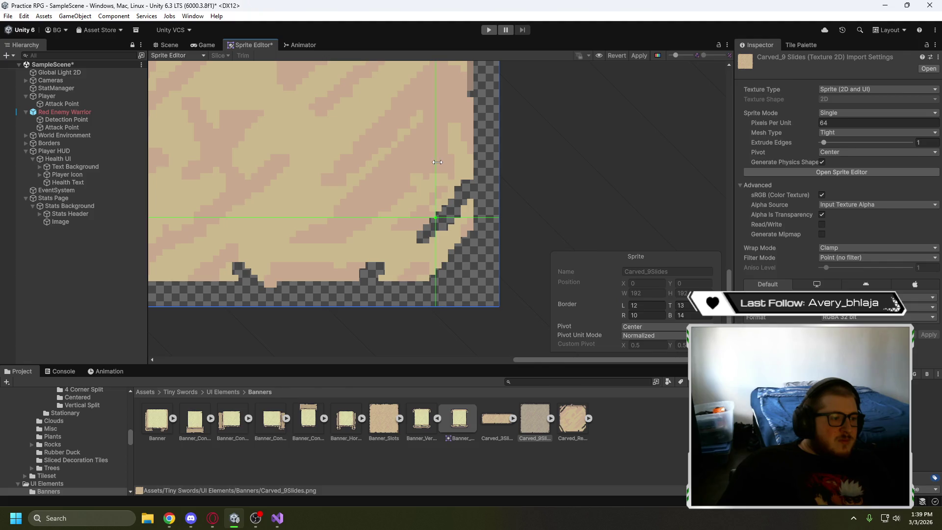
pyautogui.scroll(-8, 328, 204)
pyautogui.moveTo(517, 171); pyautogui.dragTo(540, 236)
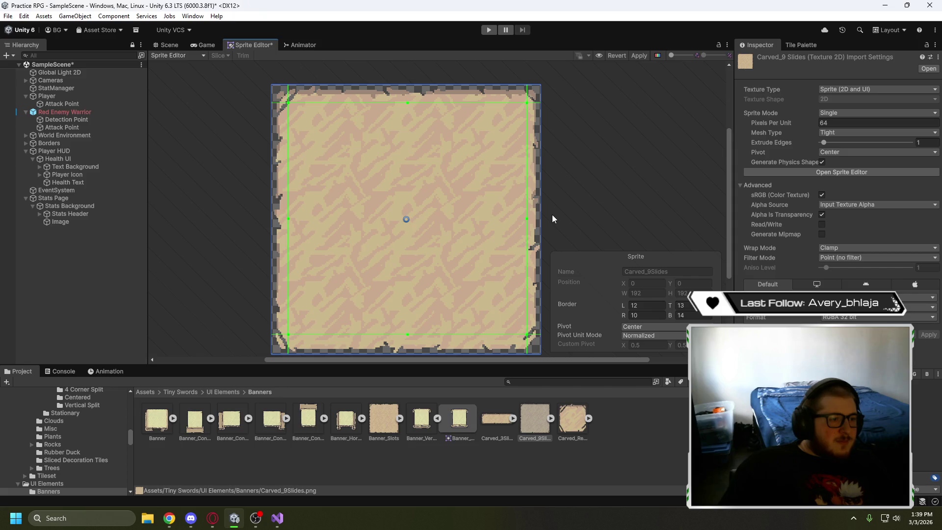
pyautogui.scroll(8, 309, 125)
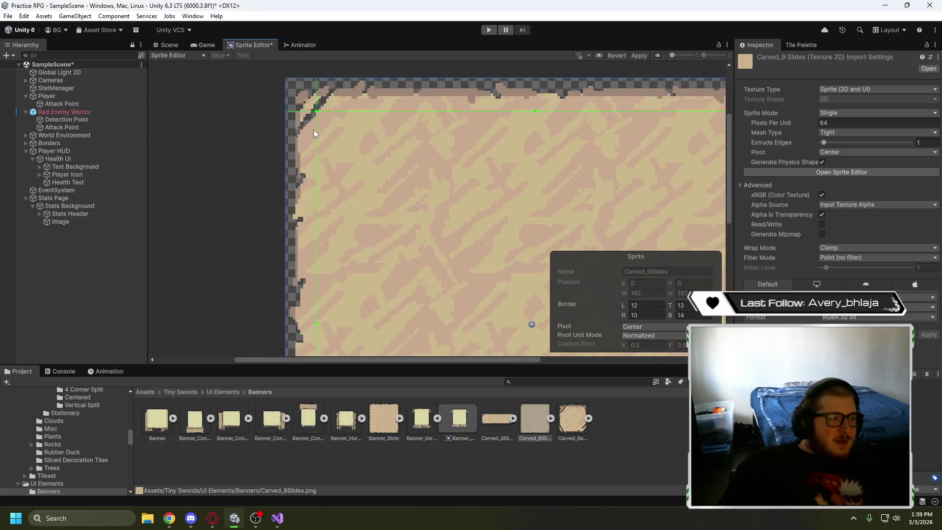
pyautogui.scroll(-8, 320, 134)
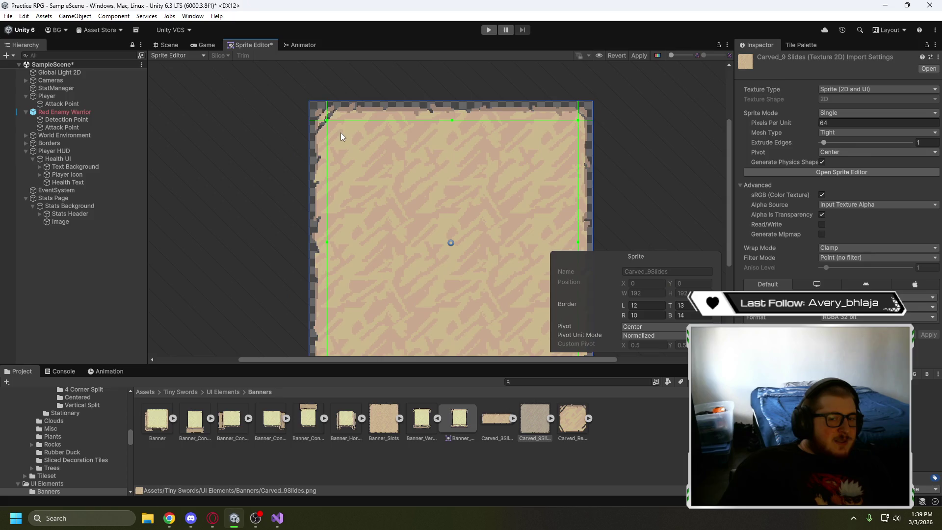
pyautogui.moveTo(370, 150); pyautogui.dragTo(343, 112)
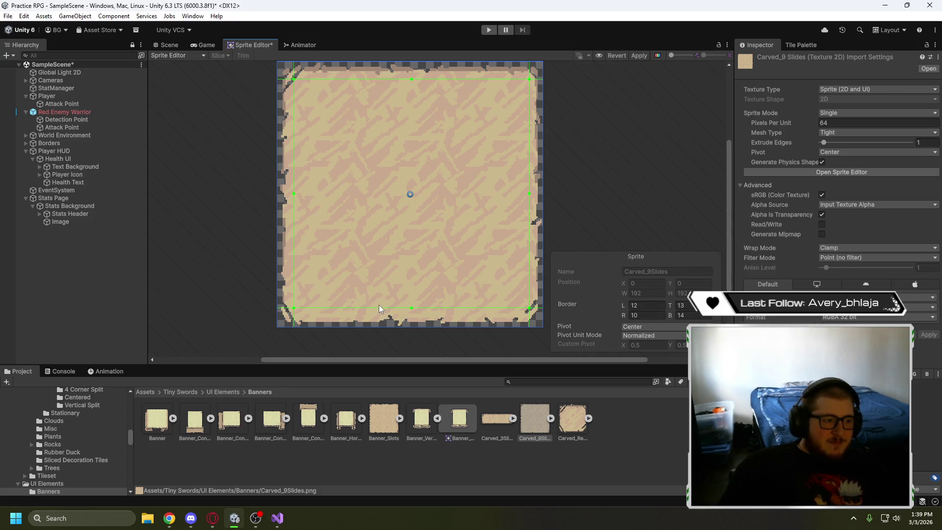
pyautogui.moveTo(379, 308); pyautogui.dragTo(380, 308)
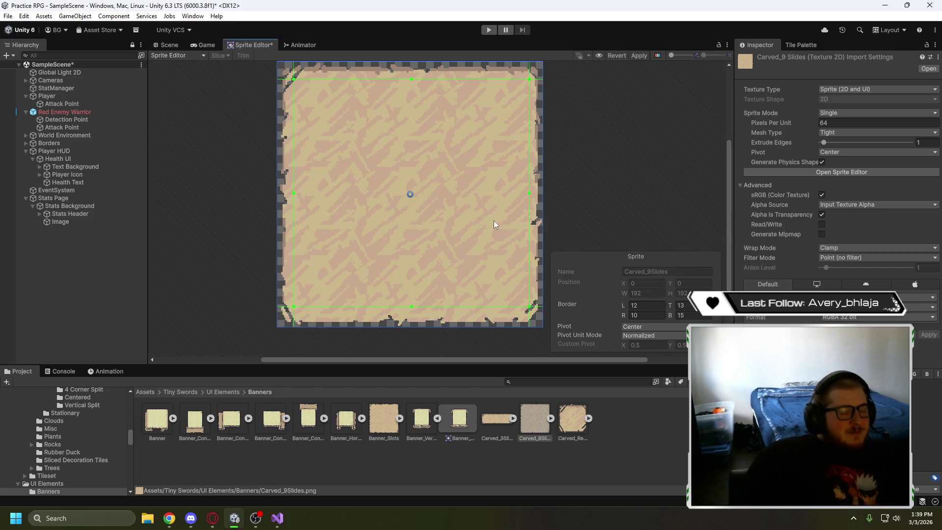
# Fine-tune the left and right borders so all four read 13, then apply
pyautogui.scroll(1, 308, 278)
pyautogui.scroll(1, 308, 278)
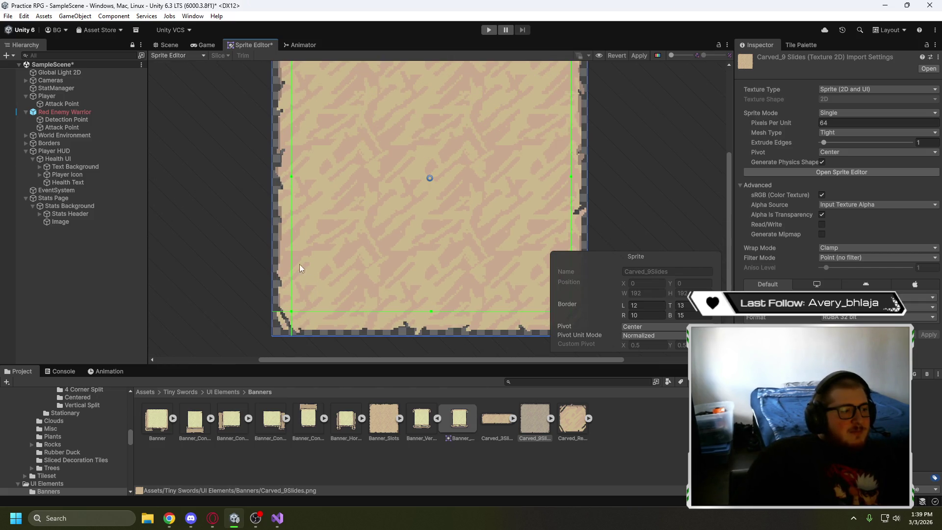
pyautogui.moveTo(292, 254); pyautogui.dragTo(295, 255)
pyautogui.hscroll(2, 412, 255)
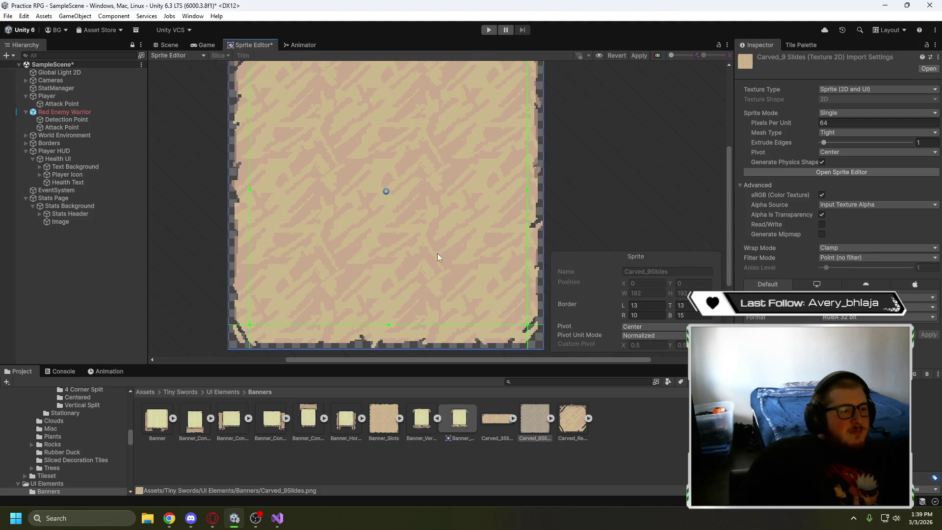
pyautogui.moveTo(527, 248)
pyautogui.mouseDown()
pyautogui.moveTo(543, 257)
pyautogui.moveTo(522, 255)
pyautogui.mouseUp()
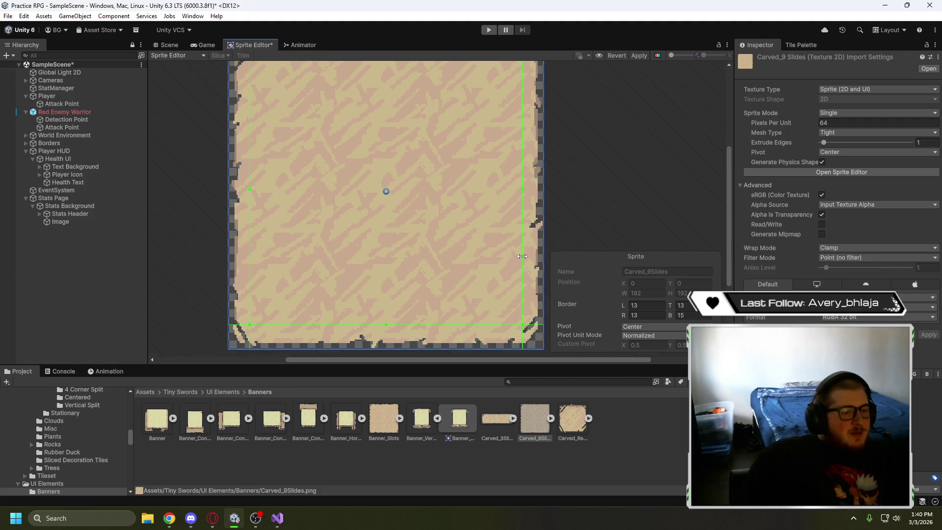
pyautogui.moveTo(249, 263)
pyautogui.mouseDown()
pyautogui.moveTo(238, 265)
pyautogui.moveTo(255, 265)
pyautogui.mouseUp()
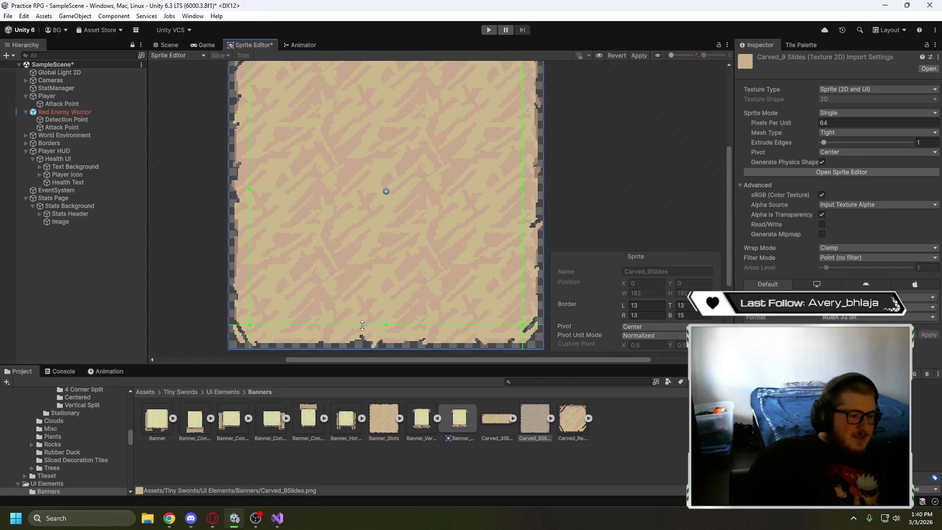
pyautogui.scroll(3, 362, 327)
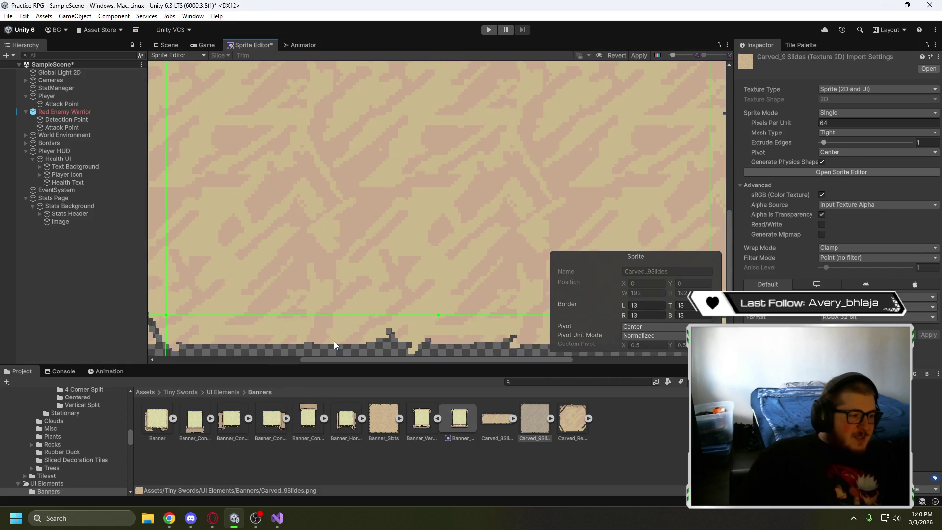
pyautogui.moveTo(334, 341)
pyautogui.mouseDown()
pyautogui.moveTo(328, 194)
pyautogui.moveTo(284, 186)
pyautogui.mouseUp()
pyautogui.scroll(-3, 283, 186)
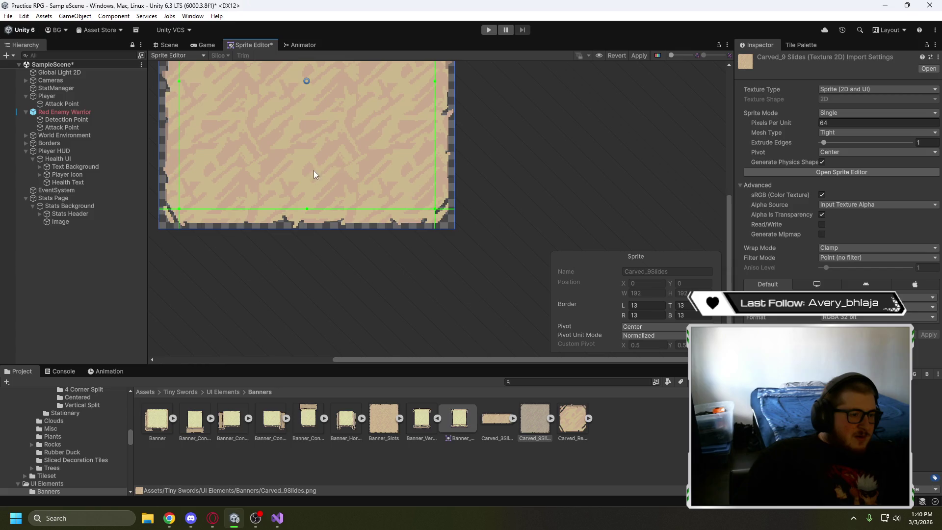
pyautogui.moveTo(368, 206)
pyautogui.mouseDown()
pyautogui.moveTo(371, 265)
pyautogui.moveTo(428, 179)
pyautogui.moveTo(443, 193)
pyautogui.mouseUp()
pyautogui.scroll(-1, 443, 196)
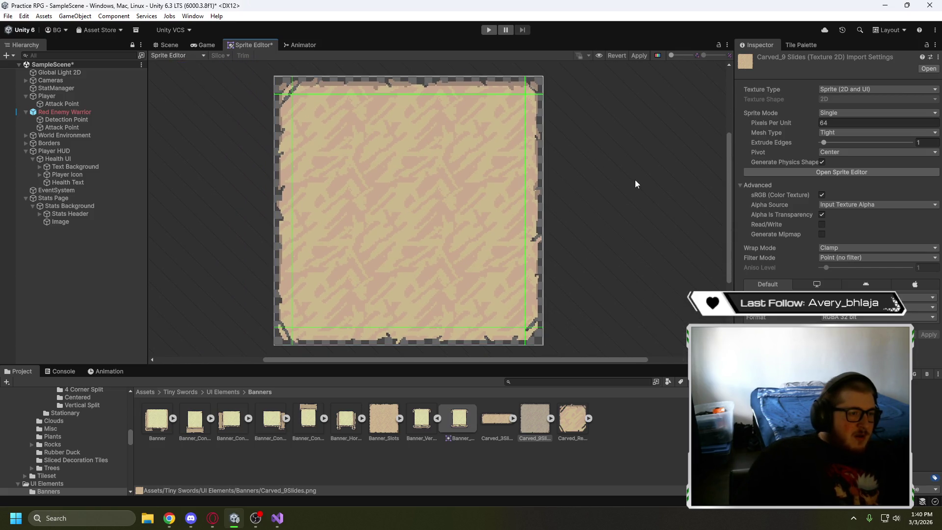
pyautogui.click(638, 57)
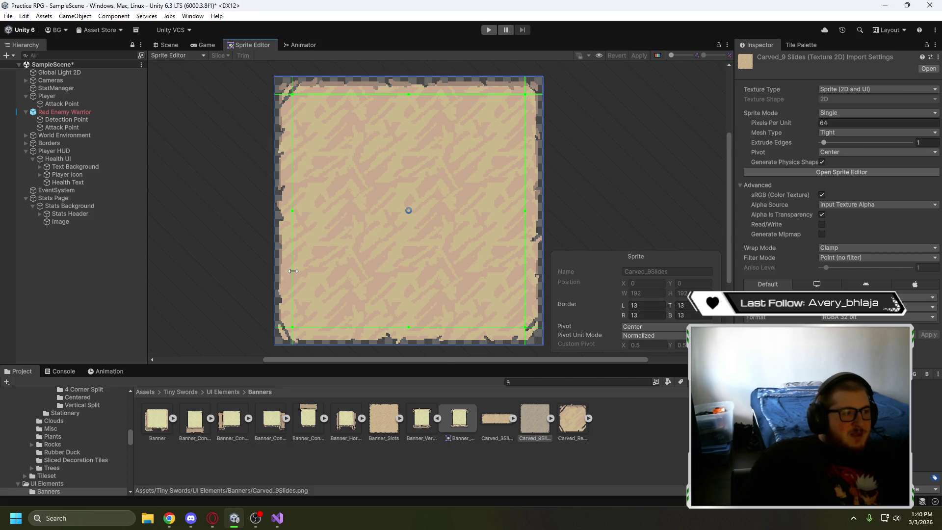
# Check the Carved_9Slides borders, then return to the Scene view and select the Player HUD canvas
pyautogui.click(217, 248)
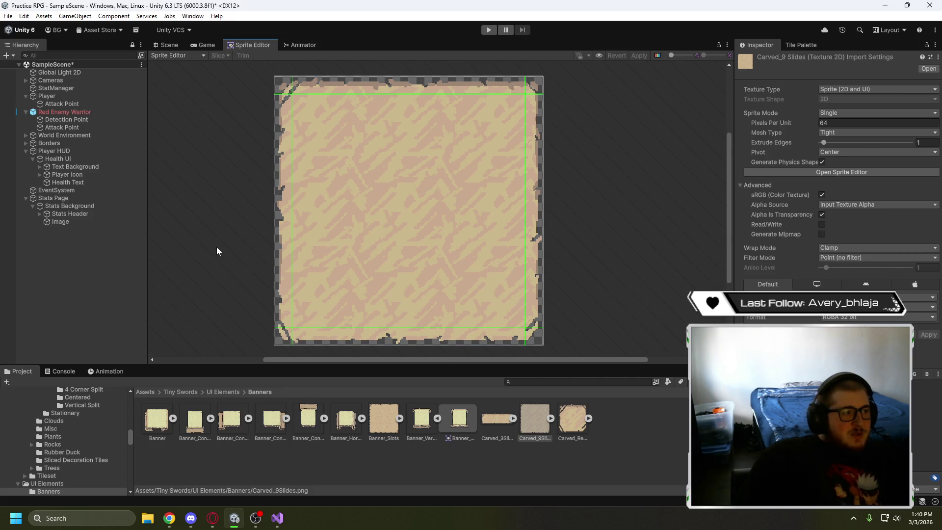
pyautogui.scroll(6, 263, 93)
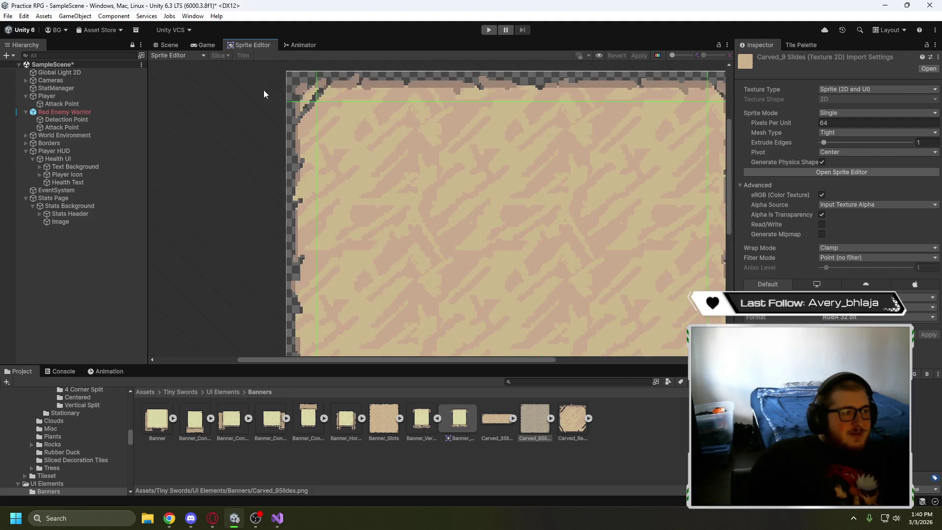
pyautogui.scroll(-8, 294, 93)
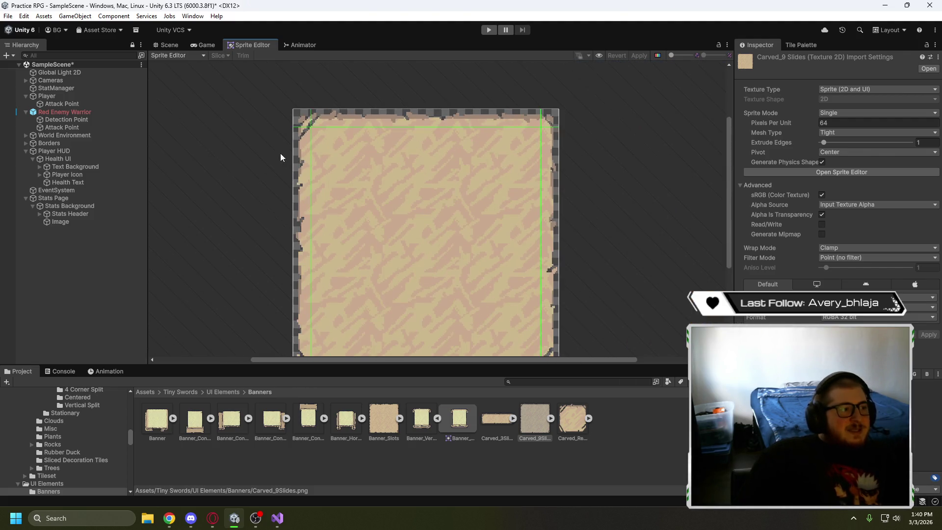
pyautogui.moveTo(257, 151); pyautogui.dragTo(249, 138)
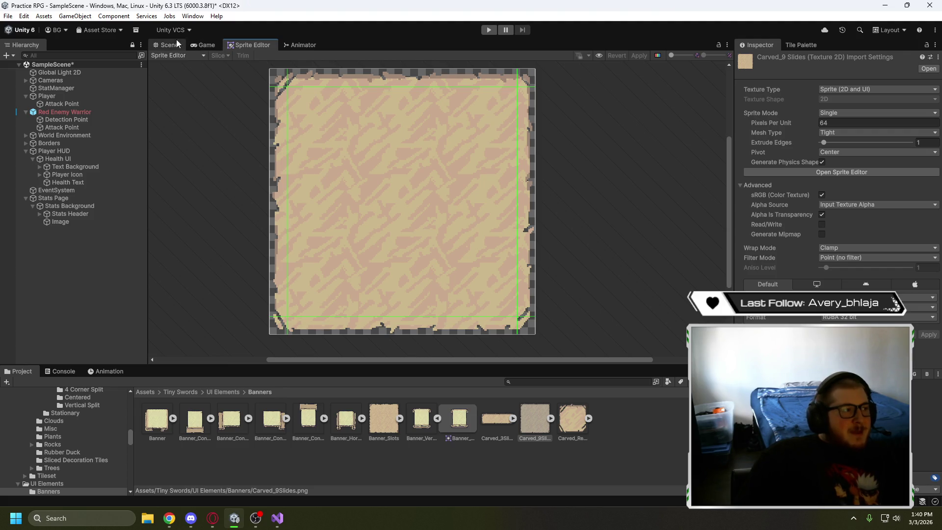
pyautogui.click(162, 44)
pyautogui.click(468, 188)
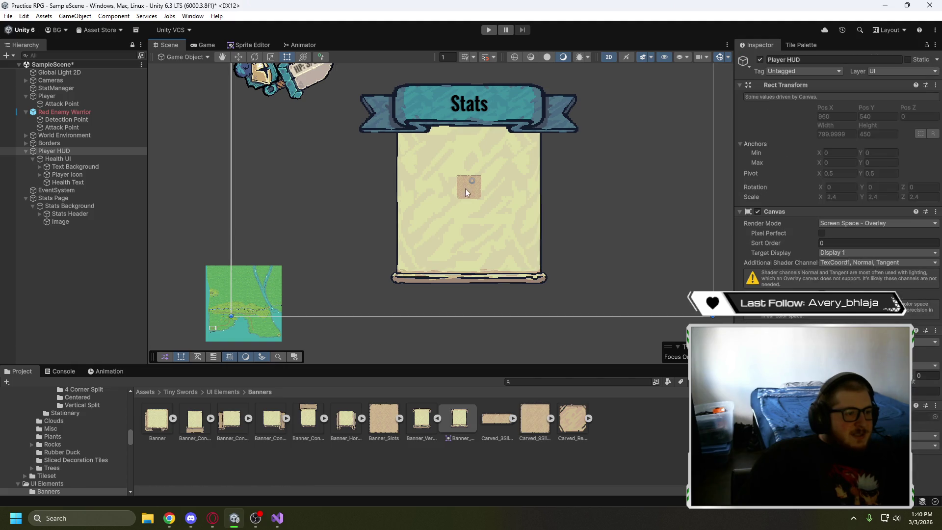
# Rename the carved Image object to Stats
pyautogui.click(83, 222)
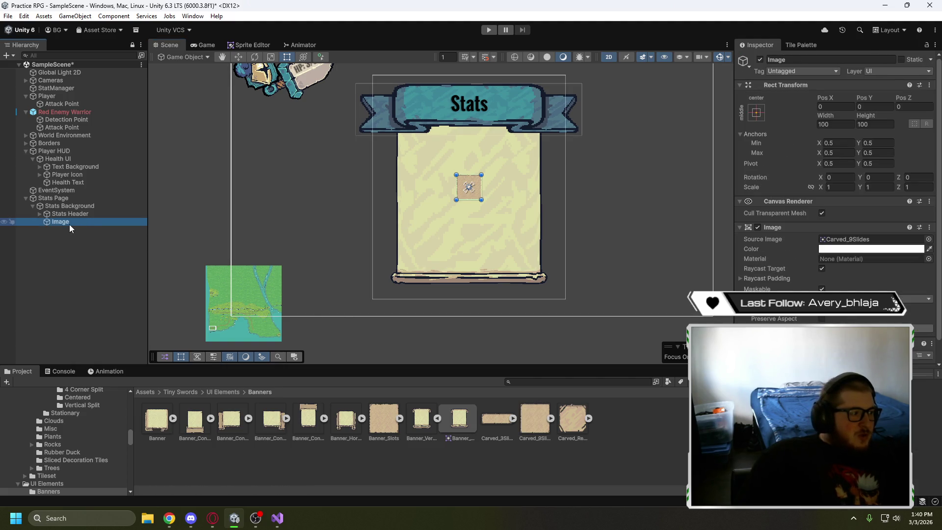
pyautogui.click(69, 225)
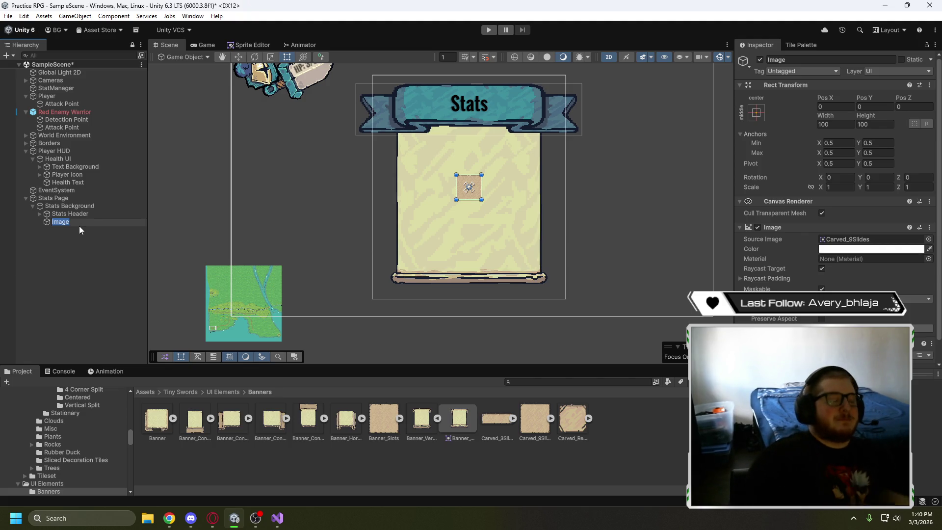
pyautogui.write('S')
pyautogui.click(68, 207)
# Rename the Stats Background banner object to Stats Panel
pyautogui.click(82, 206)
pyautogui.click(103, 210)
pyautogui.press('BackSpace')
pyautogui.press('BackSpace')
pyautogui.press('BackSpace')
pyautogui.press('BackSpace')
pyautogui.press('BackSpace')
pyautogui.press('BackSpace')
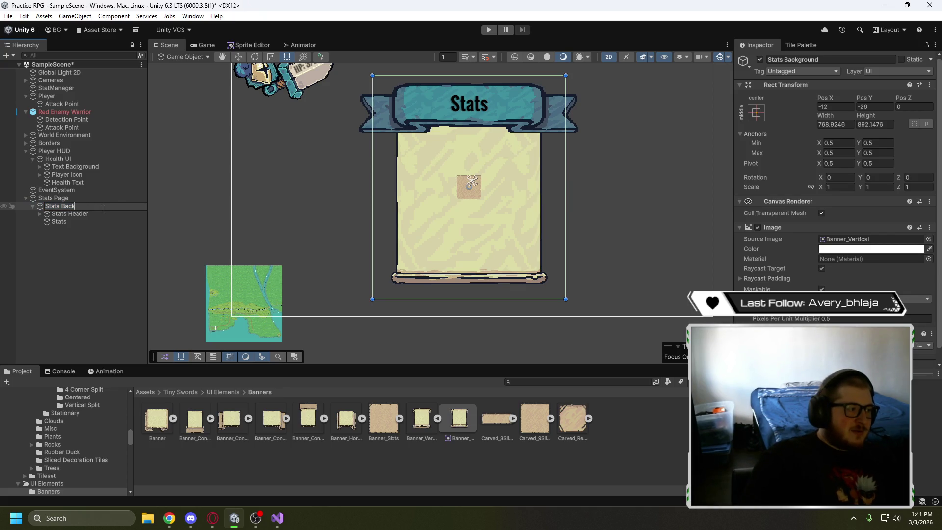
pyautogui.write('anel')
pyautogui.press('Return')
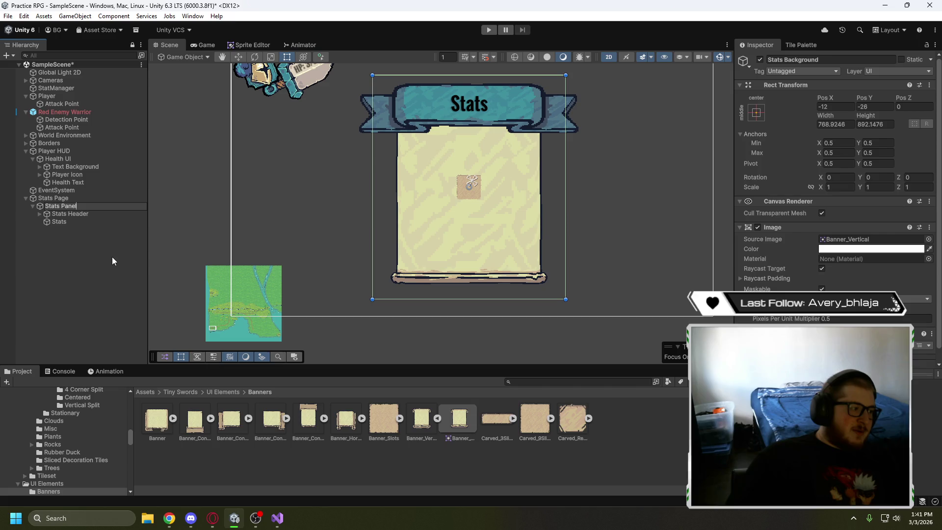
# Rename the child Stats to Stats Background and enlarge it to about 288 × 229
pyautogui.click(92, 223)
pyautogui.click(91, 223)
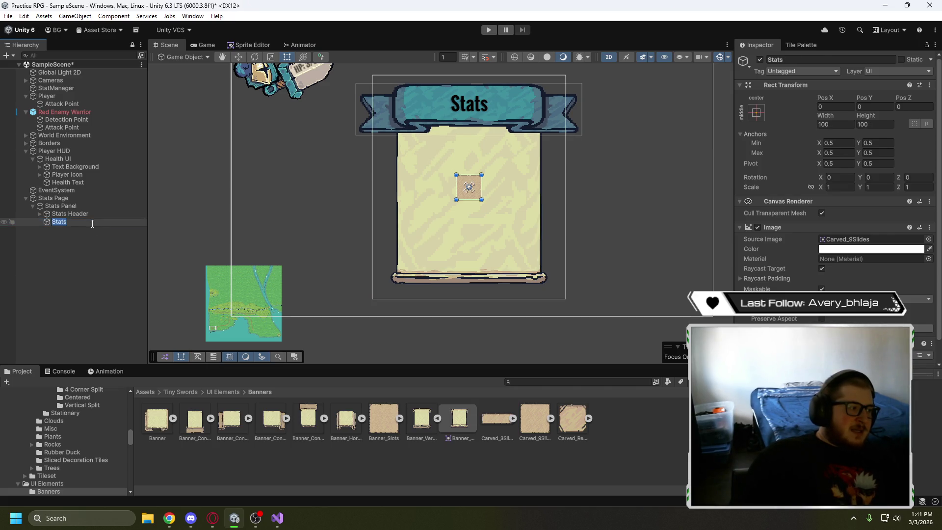
pyautogui.write(' Background')
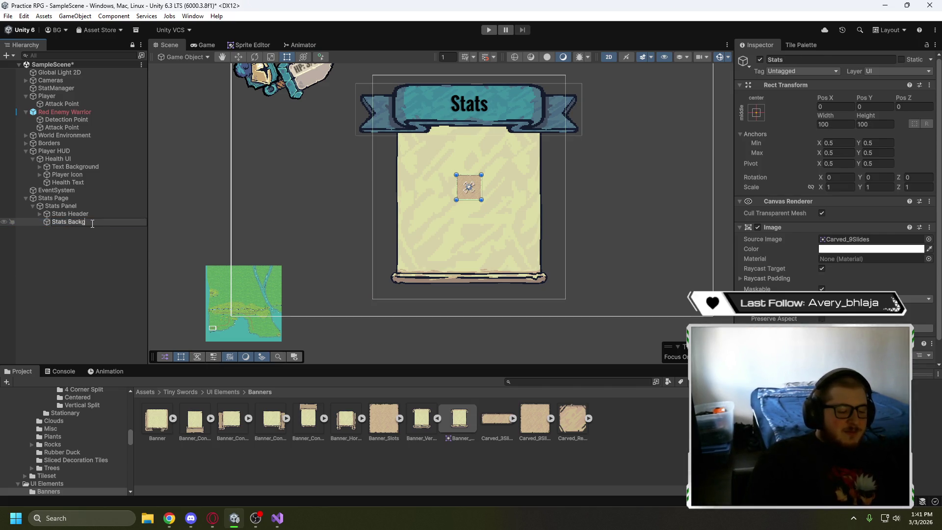
pyautogui.press('Return')
pyautogui.click(90, 222)
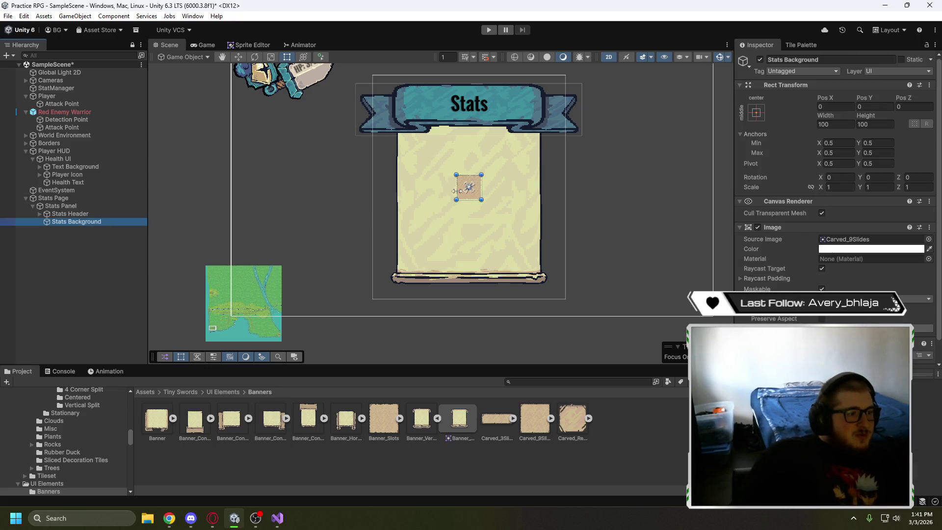
pyautogui.moveTo(455, 173); pyautogui.dragTo(409, 141)
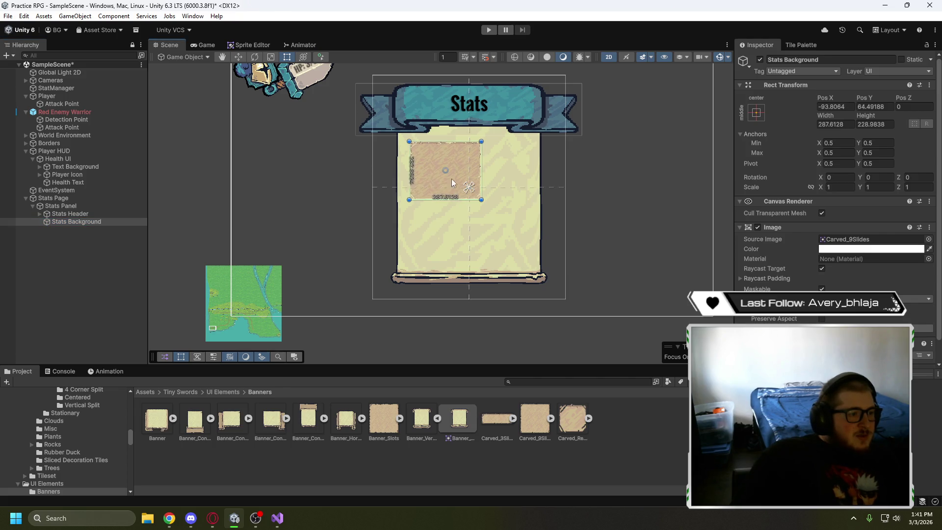
# Drag the Stats Background's corners and edges out to about 584 × 544, covering the parchment
pyautogui.moveTo(479, 200); pyautogui.dragTo(532, 266)
pyautogui.scroll(4, 422, 168)
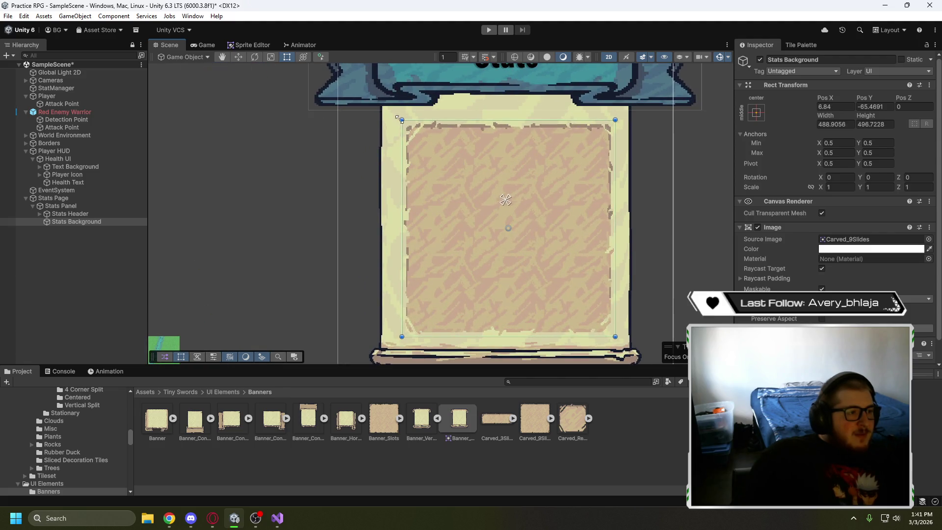
pyautogui.moveTo(401, 119); pyautogui.dragTo(382, 116)
pyautogui.moveTo(614, 142); pyautogui.dragTo(628, 144)
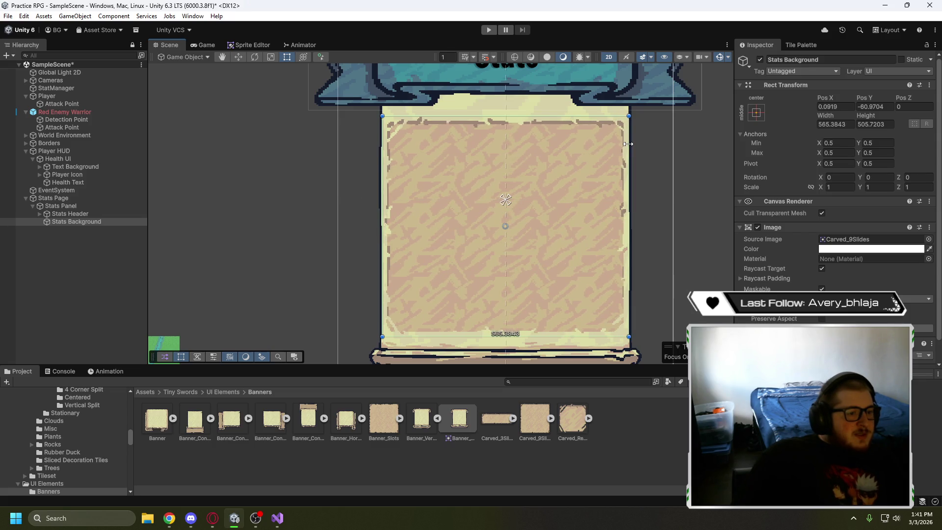
pyautogui.moveTo(473, 114); pyautogui.dragTo(473, 106)
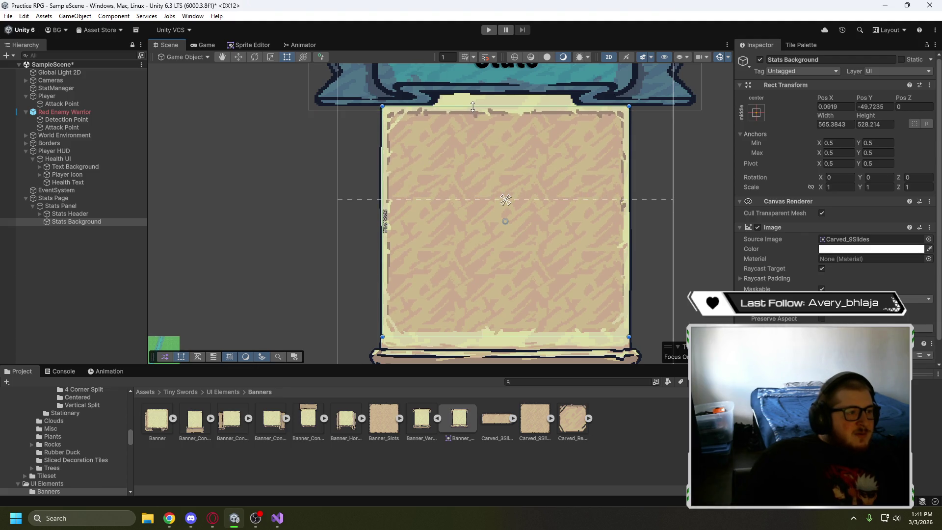
pyautogui.moveTo(486, 336); pyautogui.dragTo(488, 343)
pyautogui.click(594, 222)
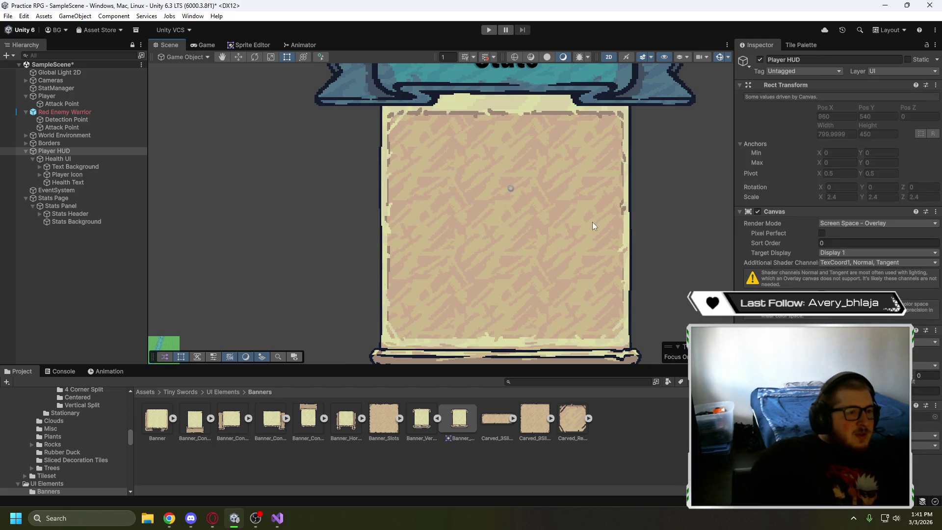
pyautogui.click(70, 222)
pyautogui.moveTo(379, 214)
pyautogui.mouseDown()
pyautogui.moveTo(417, 215)
pyautogui.moveTo(382, 210)
pyautogui.mouseUp()
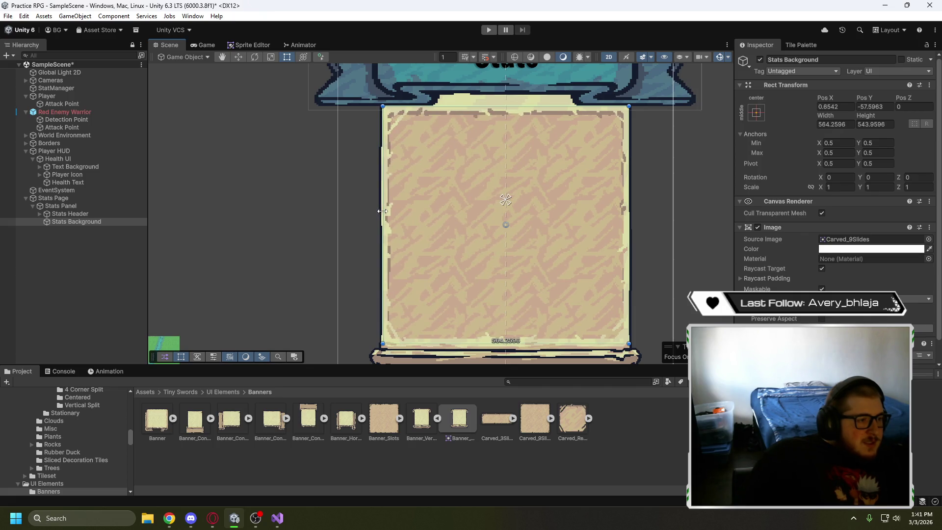
pyautogui.scroll(6, 375, 167)
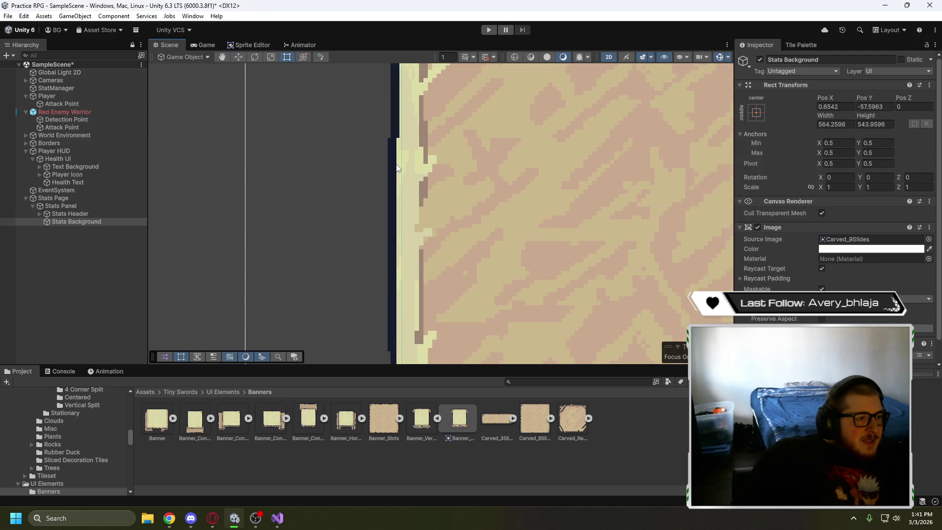
# Align the Stats Background's left and right edges exactly with the parchment borders
pyautogui.moveTo(402, 174); pyautogui.dragTo(400, 174)
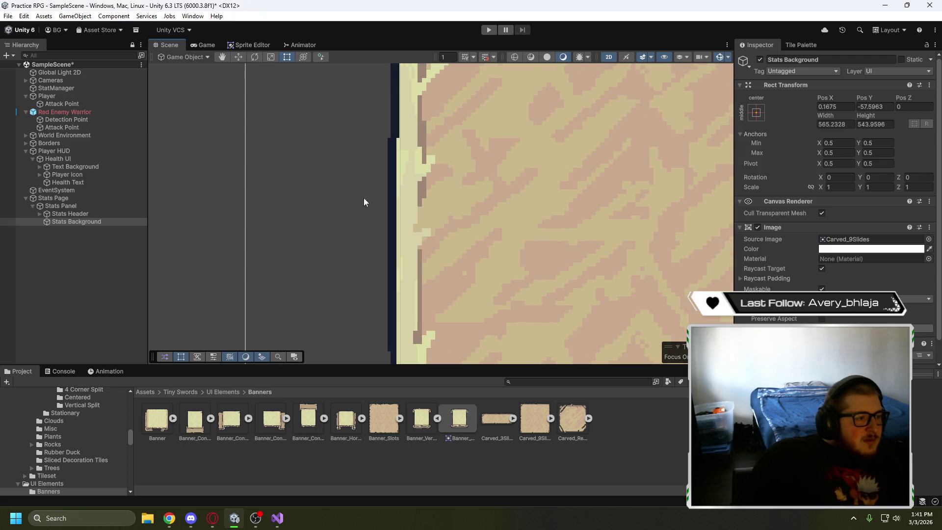
pyautogui.scroll(-2, 364, 197)
pyautogui.moveTo(330, 168)
pyautogui.mouseDown()
pyautogui.moveTo(279, 173)
pyautogui.moveTo(145, 238)
pyautogui.mouseUp()
pyautogui.scroll(-5, 281, 157)
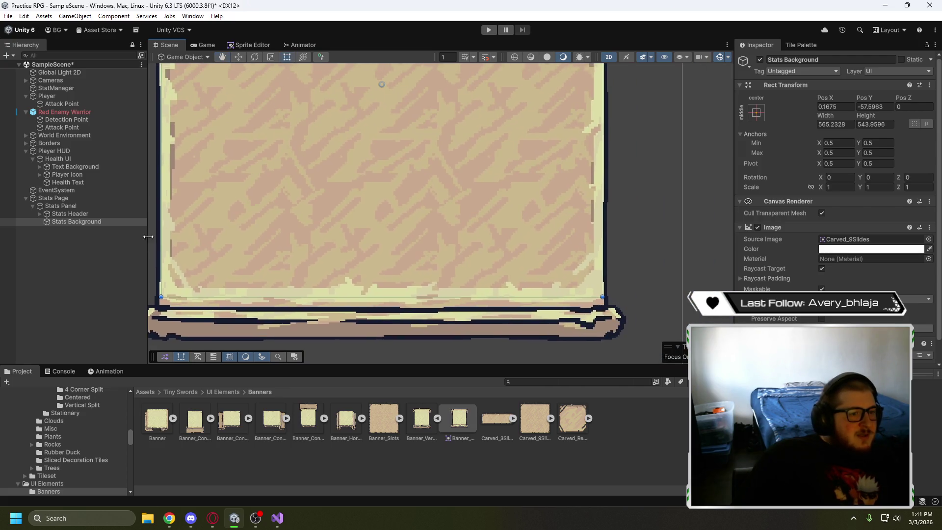
pyautogui.scroll(6, 347, 229)
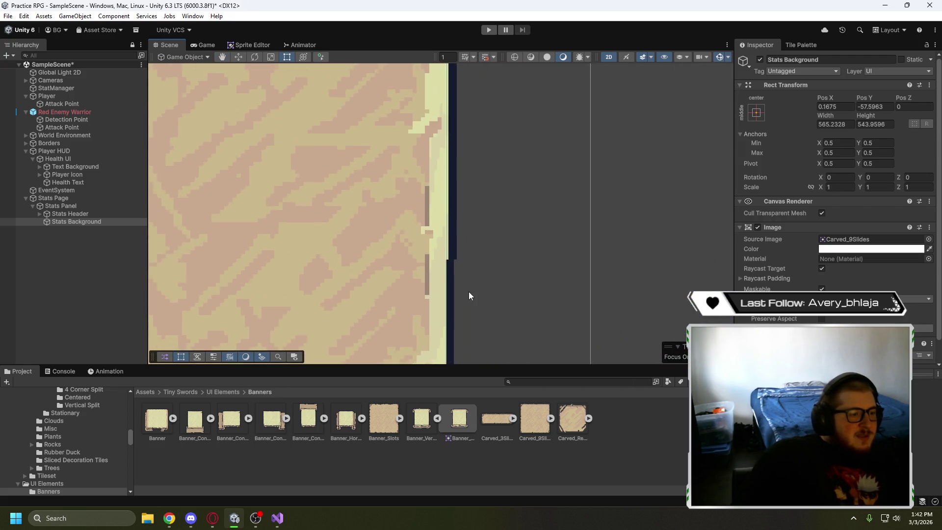
pyautogui.scroll(2, 470, 290)
pyautogui.moveTo(424, 227)
pyautogui.mouseDown()
pyautogui.moveTo(489, 275)
pyautogui.moveTo(484, 166)
pyautogui.moveTo(482, 292)
pyautogui.mouseUp()
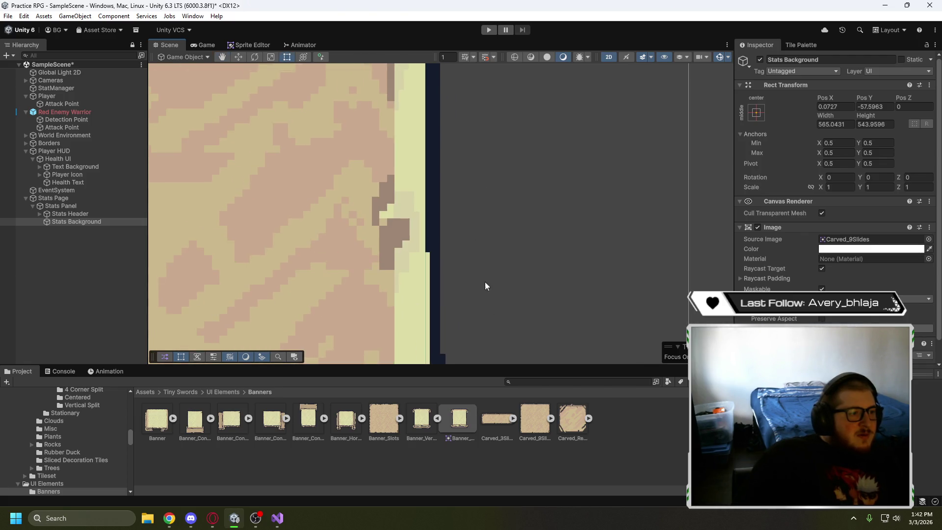
pyautogui.scroll(-5, 498, 291)
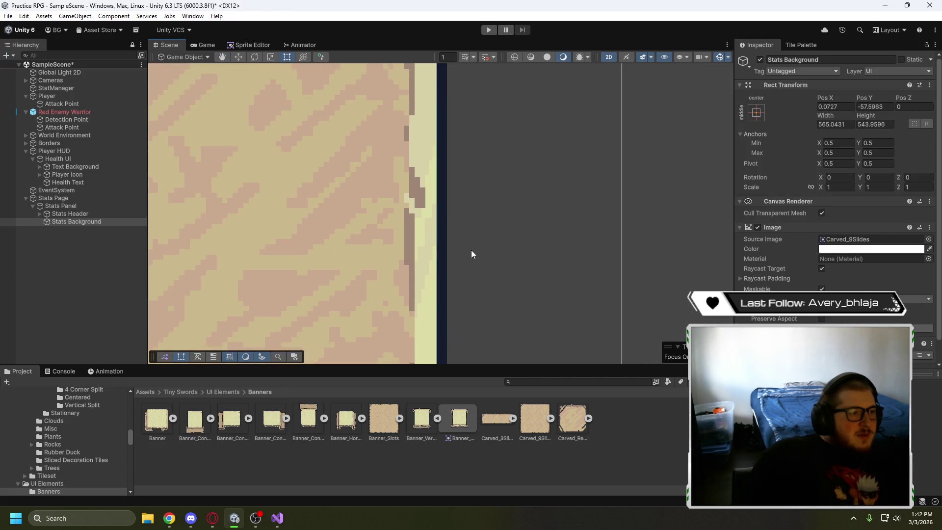
pyautogui.scroll(-3, 511, 266)
pyautogui.scroll(1, 511, 269)
# Align the top and bottom edges with the parchment, leaving the background about 565 × 542
pyautogui.moveTo(511, 269); pyautogui.dragTo(635, 283)
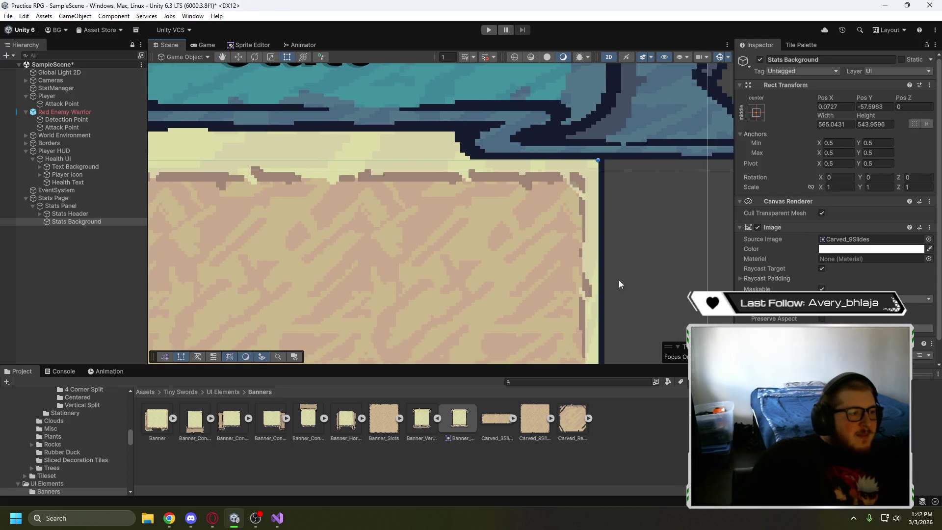
pyautogui.scroll(3, 495, 262)
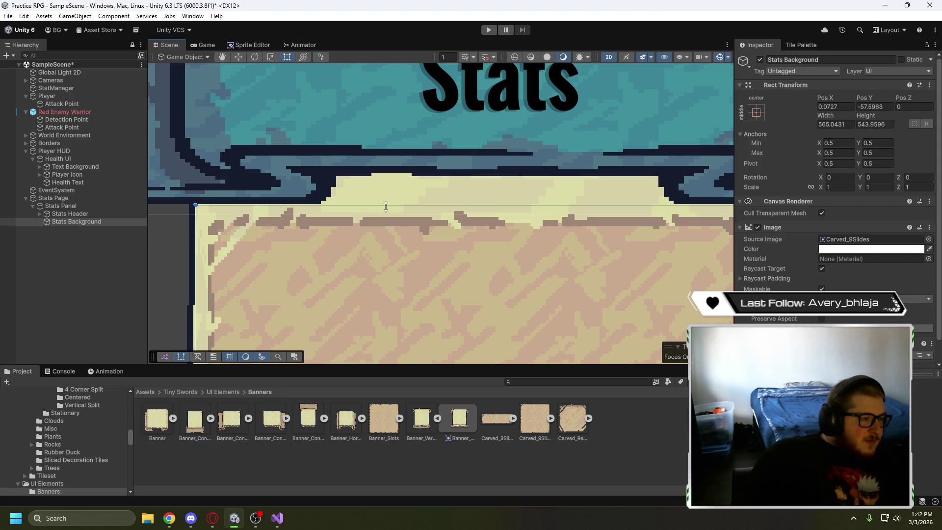
pyautogui.moveTo(385, 206); pyautogui.dragTo(385, 206)
pyautogui.moveTo(494, 269); pyautogui.dragTo(358, 279)
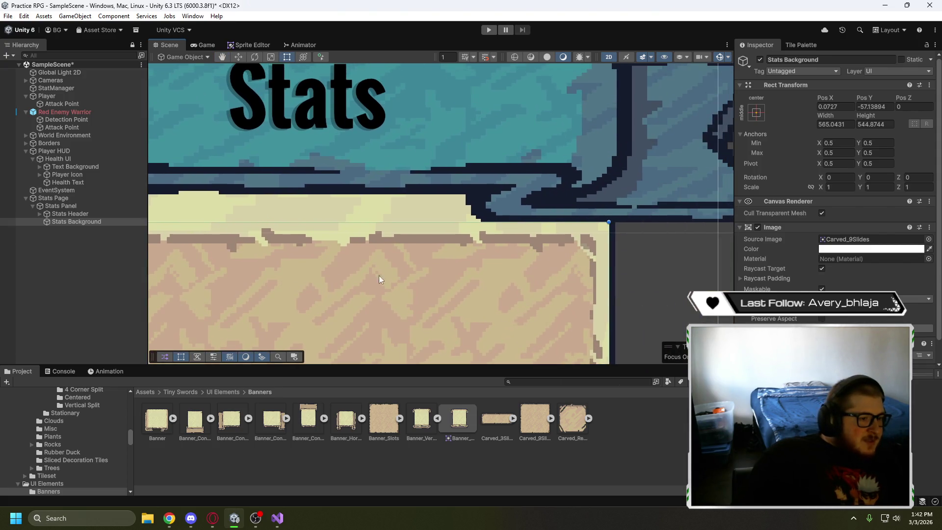
pyautogui.scroll(-5, 453, 303)
pyautogui.hscroll(-5, 420, 244)
pyautogui.scroll(-3, 420, 260)
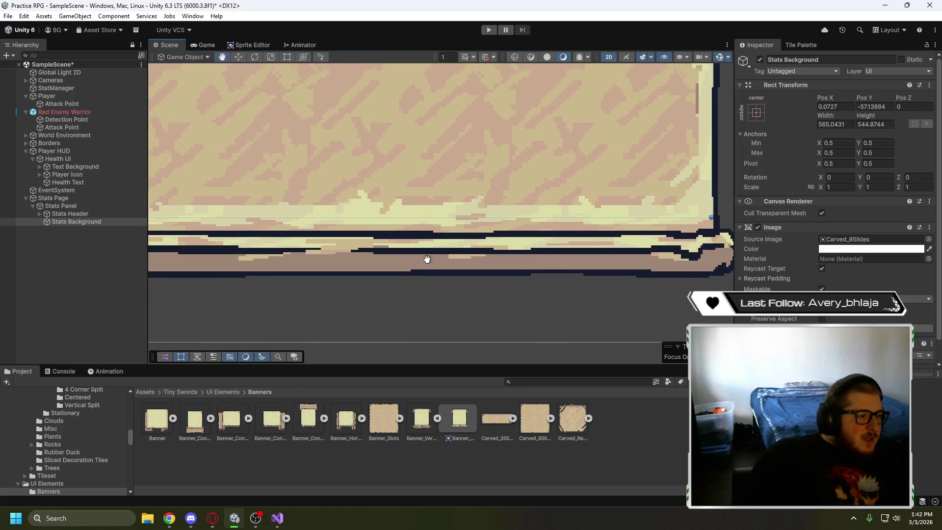
pyautogui.moveTo(561, 217); pyautogui.dragTo(562, 214)
pyautogui.moveTo(565, 265); pyautogui.dragTo(487, 294)
pyautogui.hscroll(-5, 402, 306)
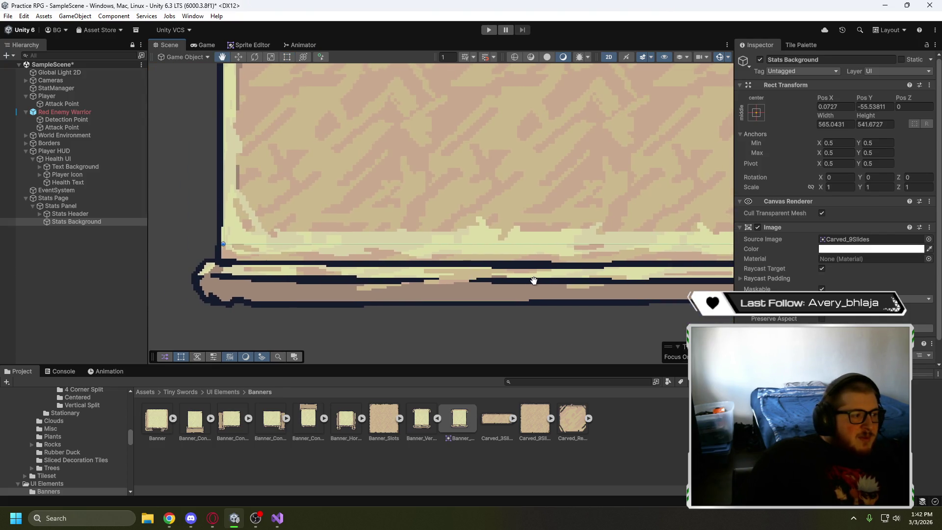
pyautogui.hscroll(5, 412, 319)
pyautogui.click(421, 337)
pyautogui.scroll(-8, 422, 336)
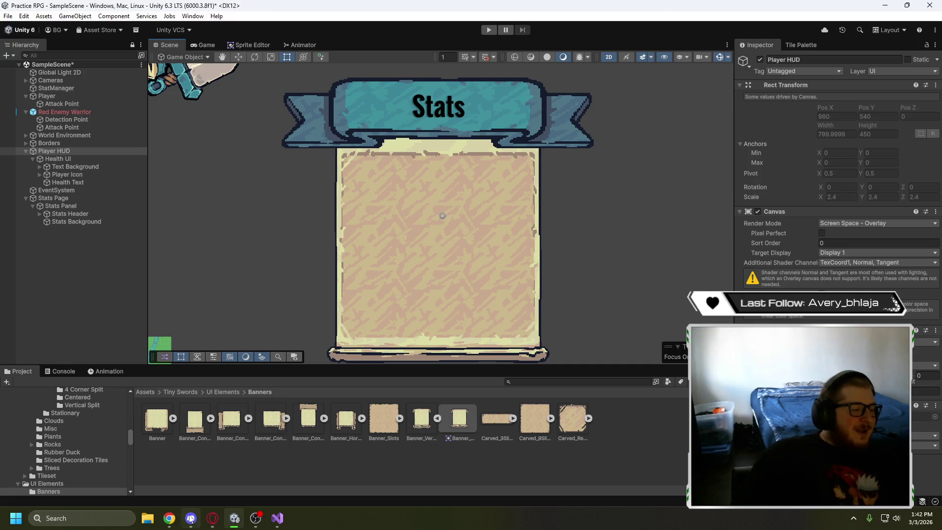
pyautogui.click(212, 518)
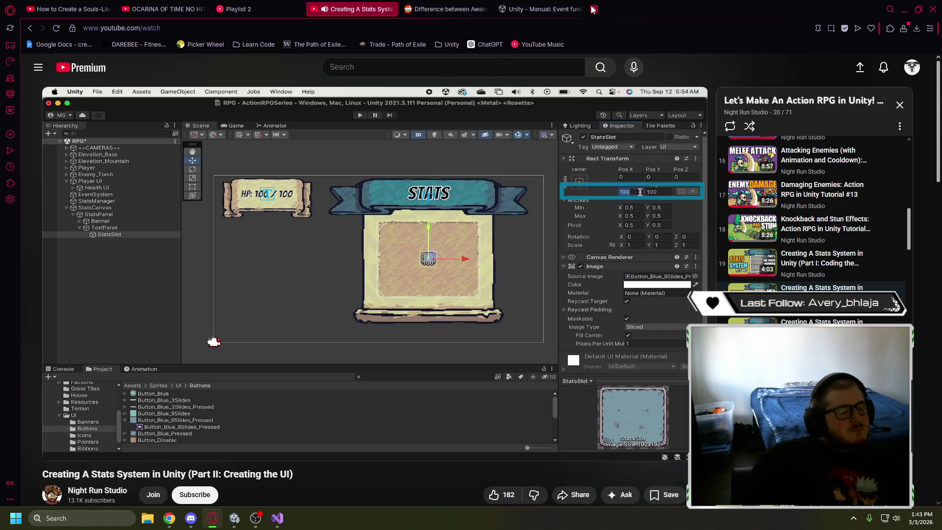
pyautogui.click(287, 239)
pyautogui.moveTo(233, 518)
pyautogui.click(231, 480)
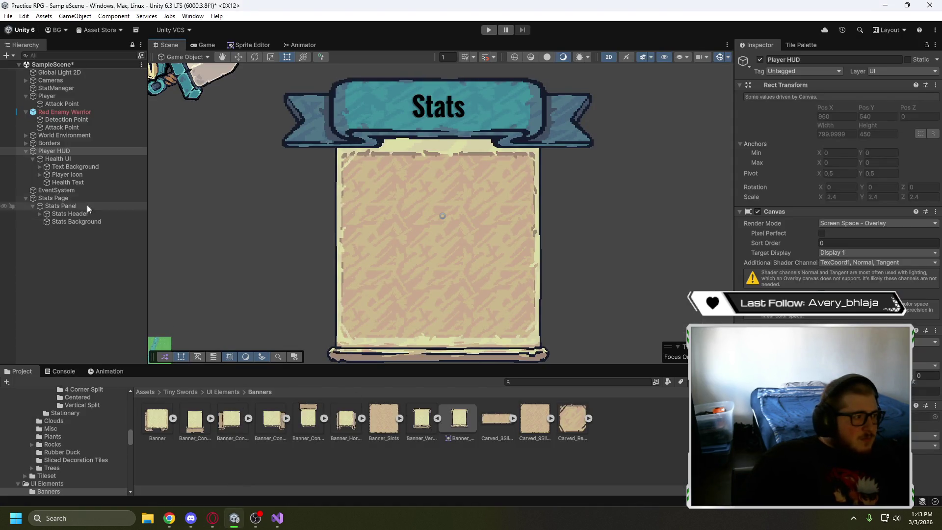
pyautogui.click(73, 222)
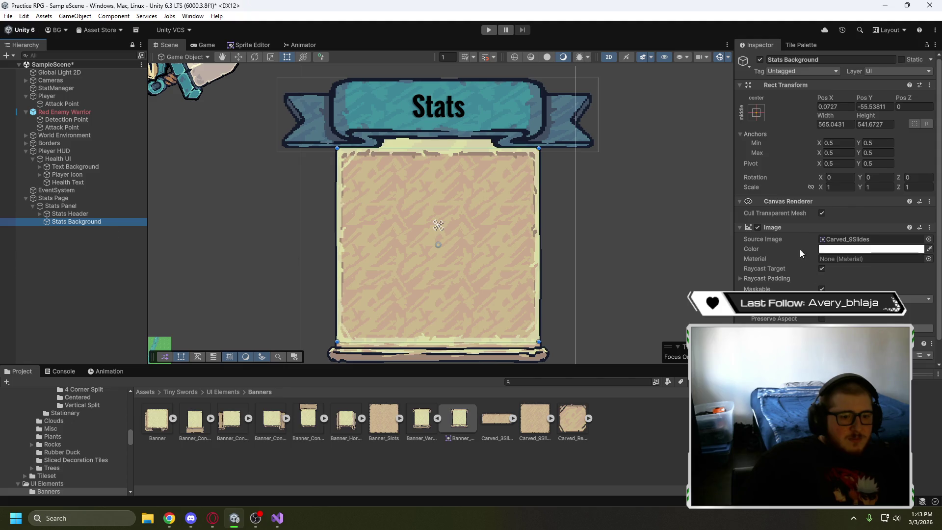
# Set the Stats Background's Image Type to Sliced and inspect the panel's bottom edge
pyautogui.scroll(-1, 799, 253)
pyautogui.click(823, 276)
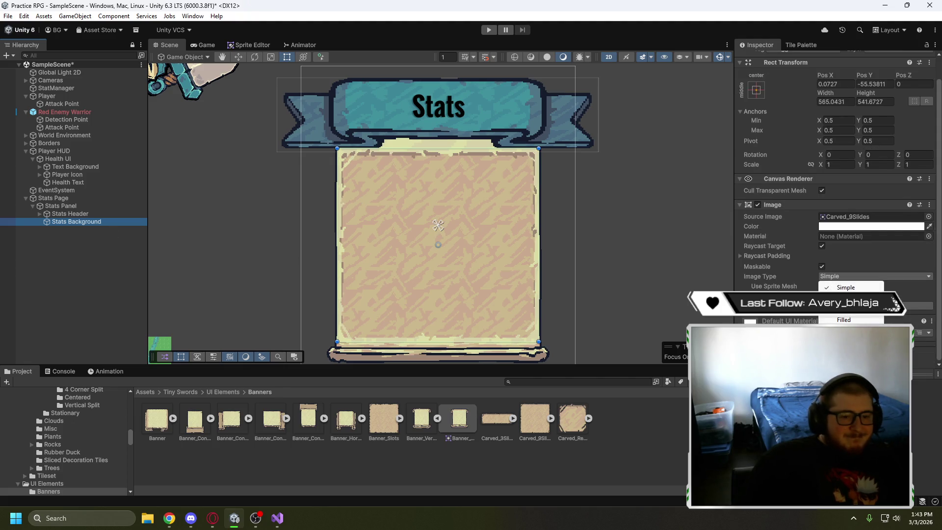
pyautogui.click(829, 285)
pyautogui.scroll(5, 343, 260)
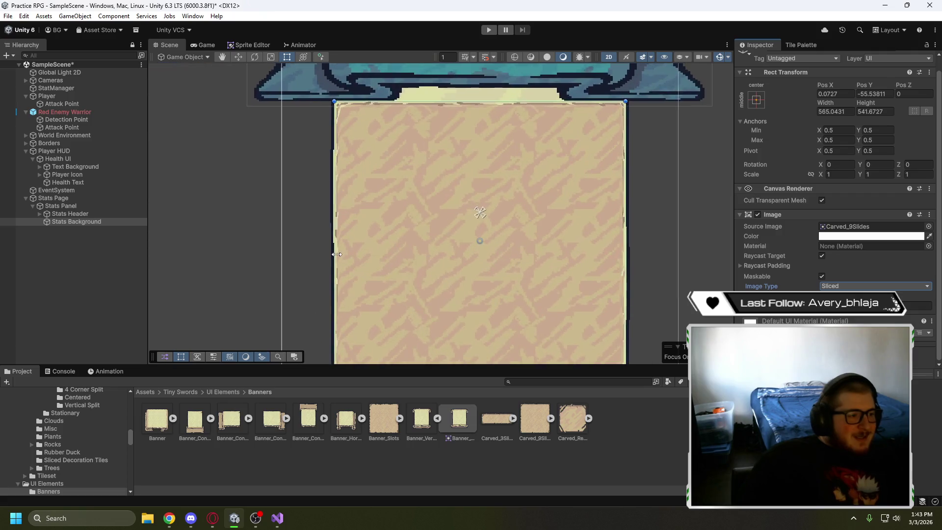
pyautogui.scroll(-2, 355, 278)
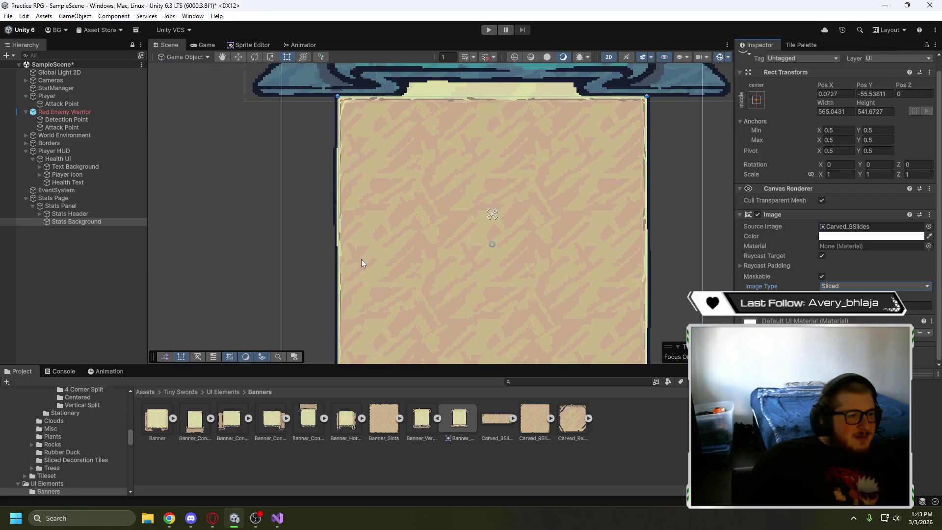
pyautogui.scroll(-2, 361, 262)
pyautogui.moveTo(326, 290); pyautogui.dragTo(360, 228)
pyautogui.scroll(5, 418, 289)
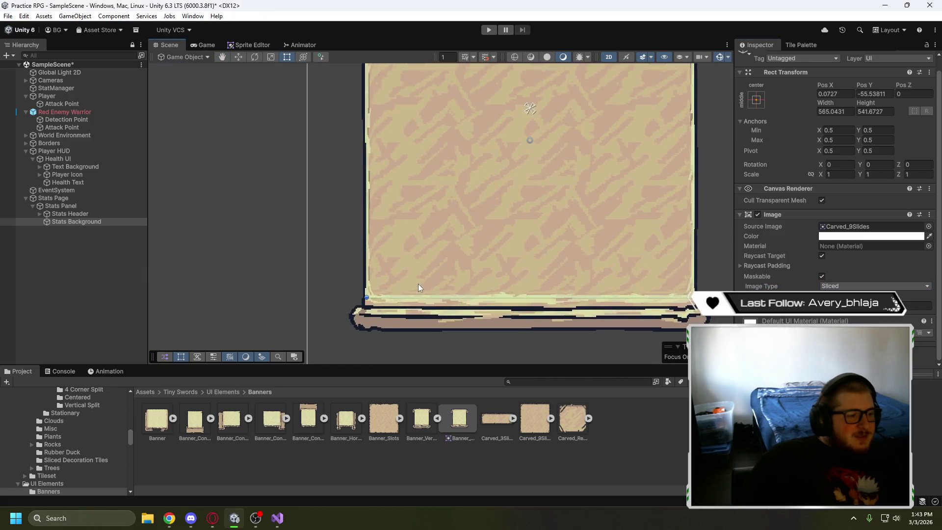
pyautogui.scroll(-3, 416, 296)
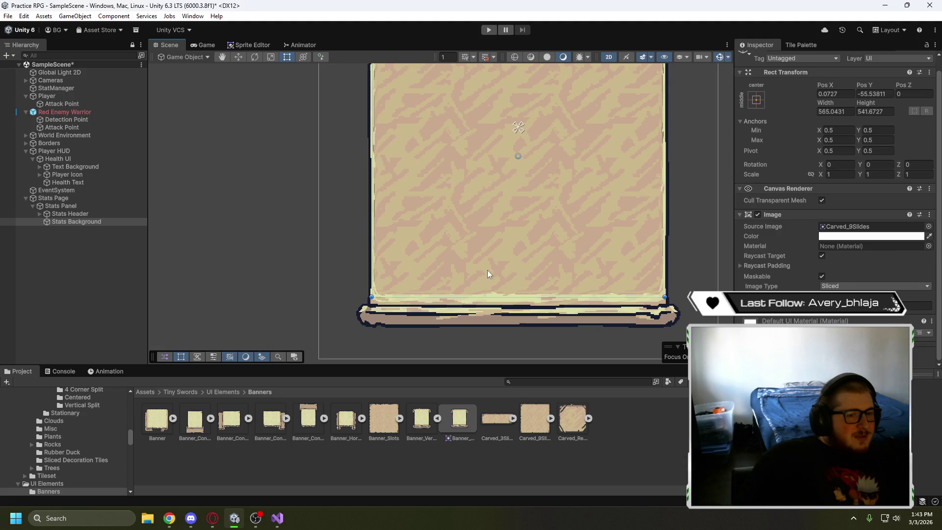
pyautogui.scroll(-1, 526, 307)
pyautogui.moveTo(594, 287); pyautogui.dragTo(613, 254)
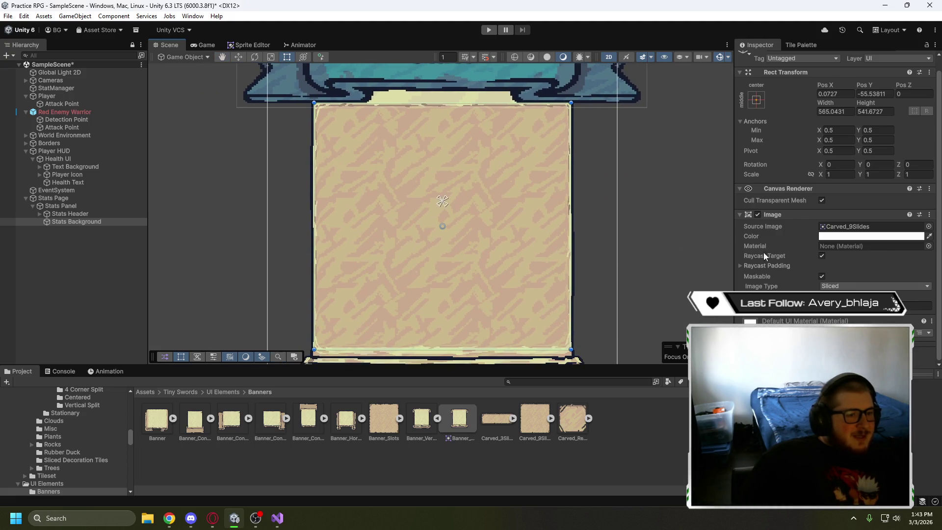
# Compare Simple against Sliced rendering, leaving the background on Sliced
pyautogui.click(847, 287)
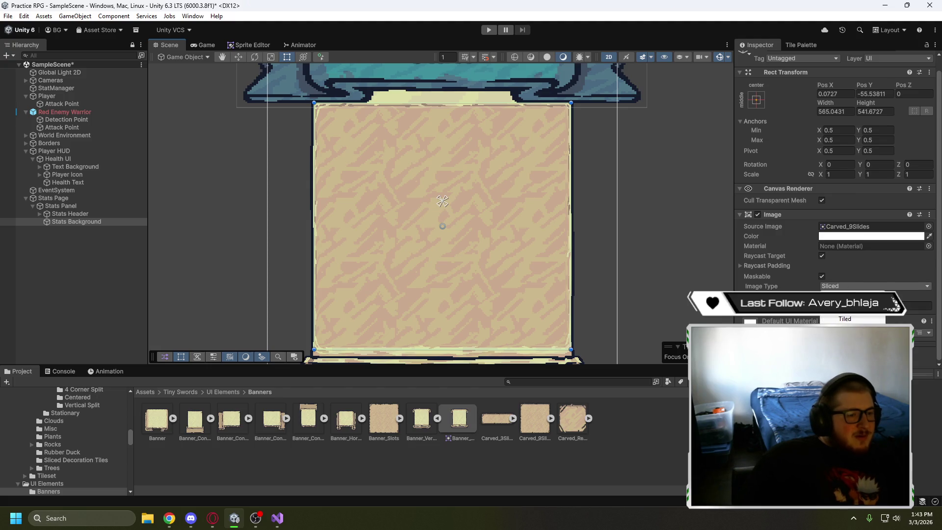
pyautogui.click(847, 296)
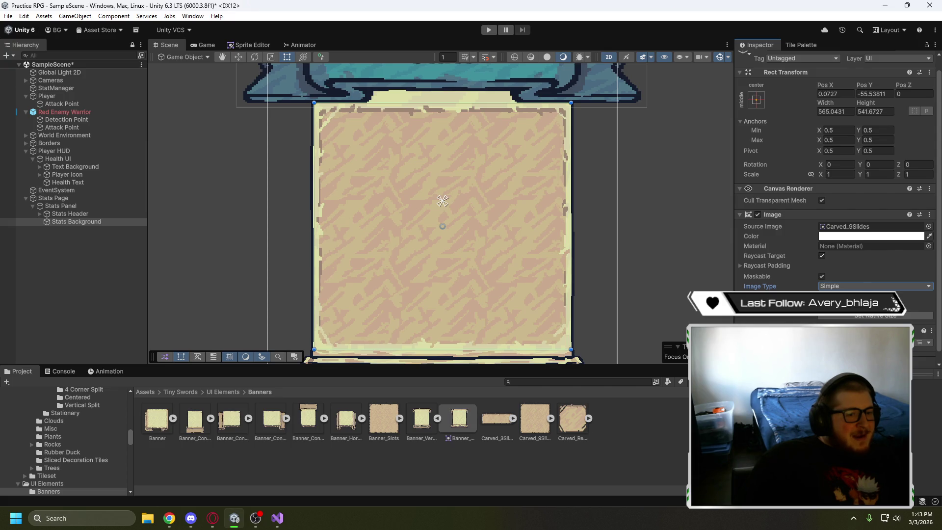
pyautogui.click(864, 288)
pyautogui.click(844, 307)
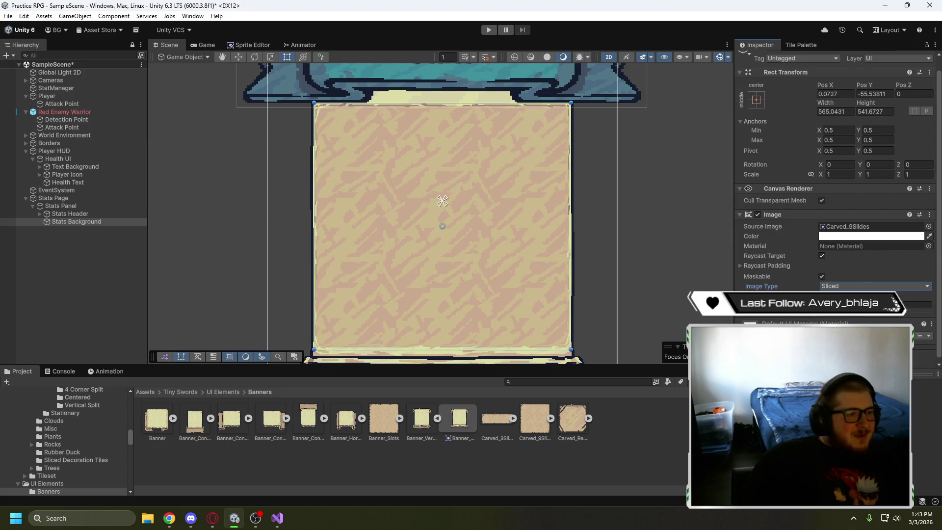
pyautogui.scroll(5, 323, 111)
# Re-fit the background from its top-left corner to about 565 × 542, then select Player HUD
pyautogui.moveTo(322, 129)
pyautogui.mouseDown()
pyautogui.moveTo(379, 202)
pyautogui.moveTo(356, 193)
pyautogui.mouseUp()
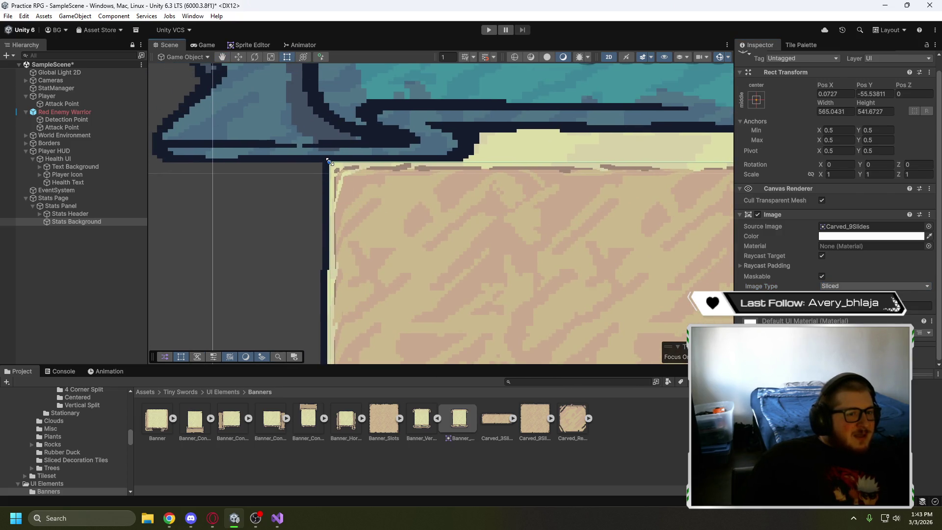
pyautogui.moveTo(328, 162)
pyautogui.mouseDown()
pyautogui.moveTo(381, 198)
pyautogui.moveTo(329, 164)
pyautogui.mouseUp()
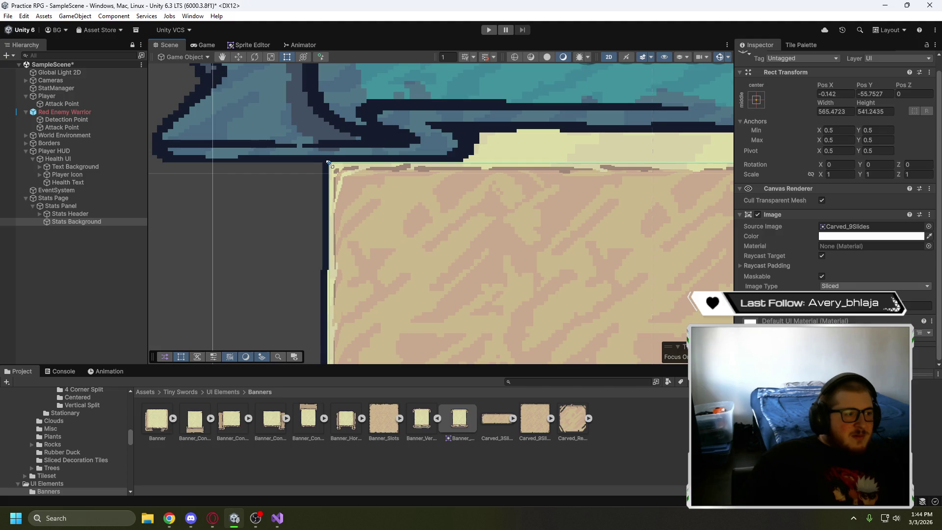
pyautogui.scroll(4, 349, 198)
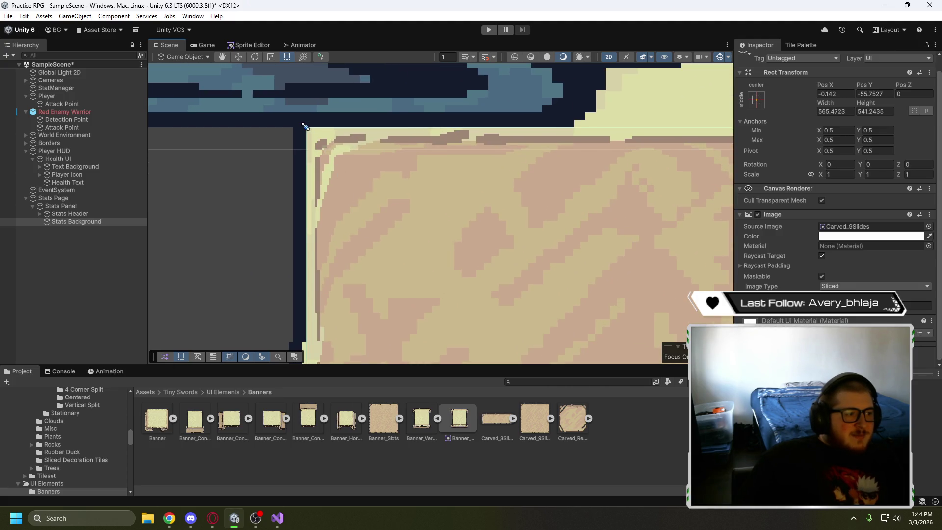
pyautogui.moveTo(371, 320)
pyautogui.mouseDown()
pyautogui.moveTo(440, 150)
pyautogui.moveTo(448, 163)
pyautogui.mouseUp()
pyautogui.scroll(-6, 526, 175)
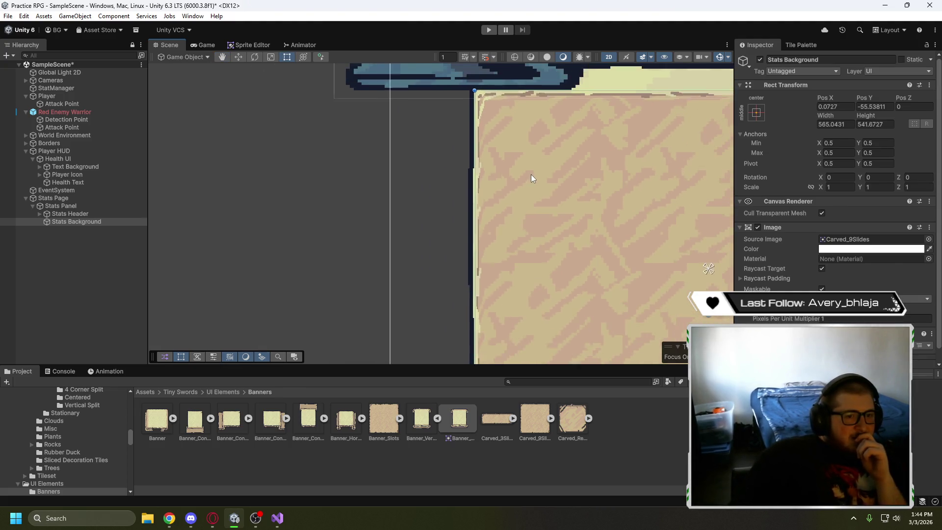
pyautogui.scroll(-2, 508, 193)
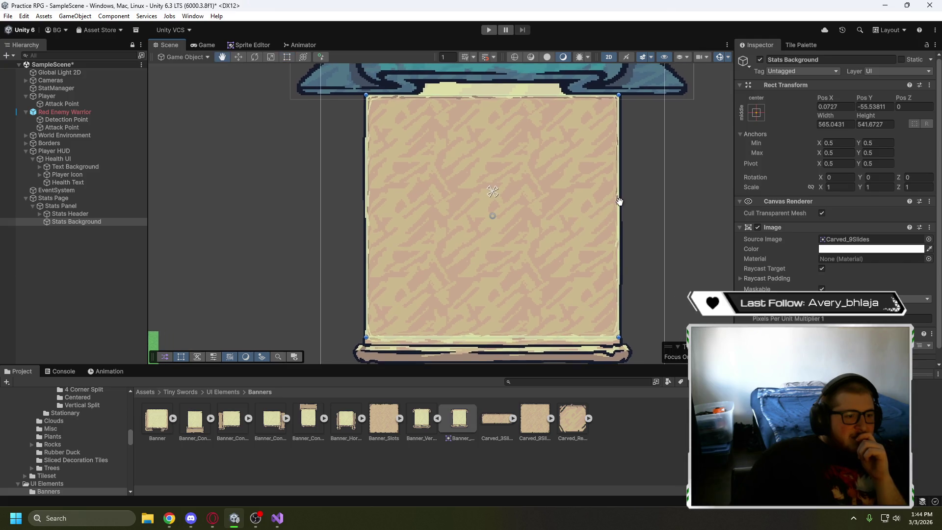
pyautogui.click(671, 196)
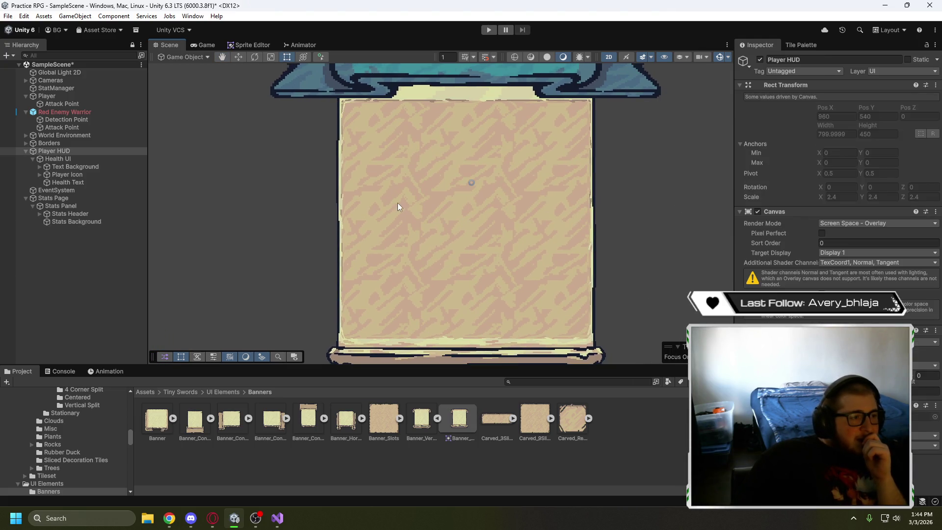
# Reselect Stats Background and bring up its anchor presets
pyautogui.click(76, 223)
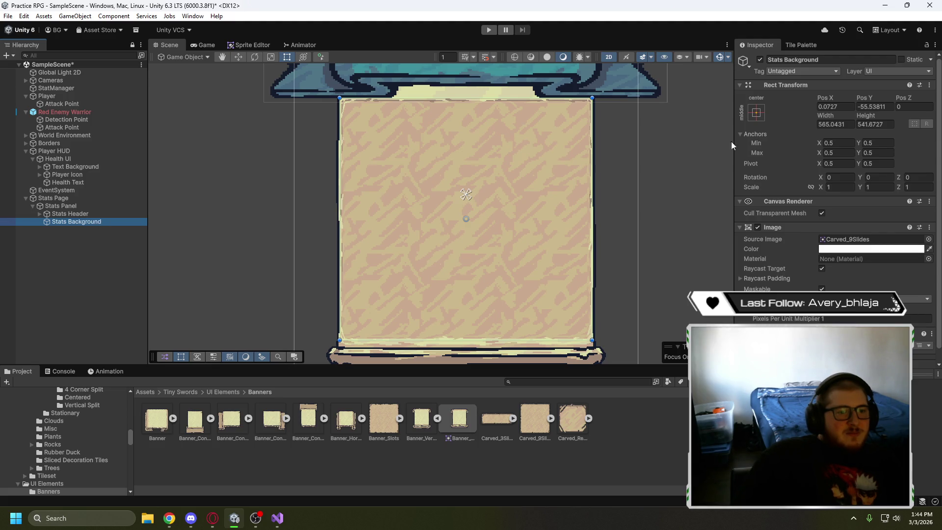
pyautogui.click(757, 114)
# Anchor Stats Background with the stretch/stretch preset
pyautogui.click(862, 260)
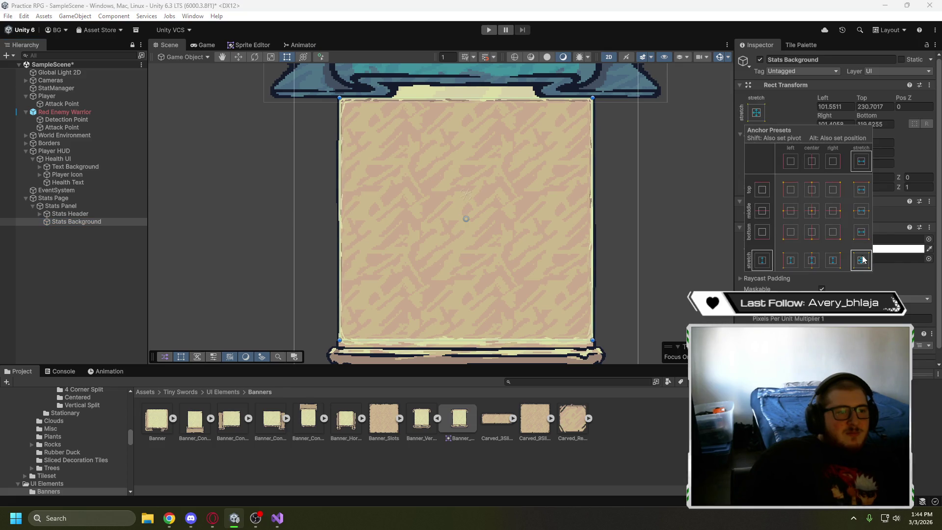
pyautogui.click(889, 270)
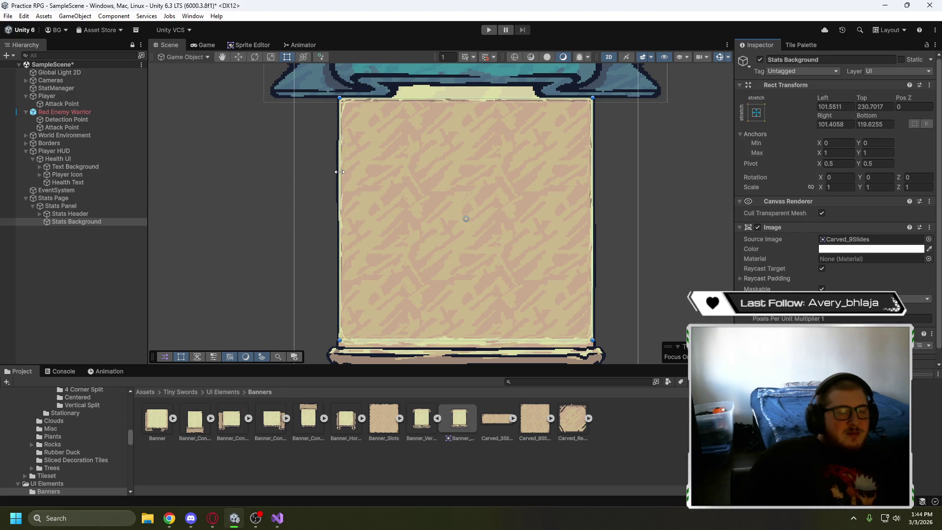
pyautogui.click(105, 221)
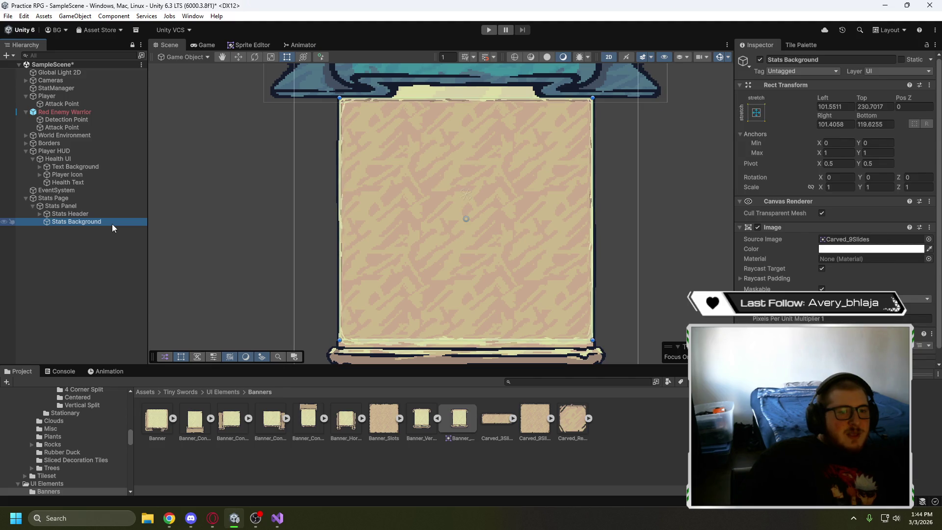
# After checking the Stats Header text, inset the background to offsets about 123.5, 251.5, 124.4, 135.0
pyautogui.click(116, 214)
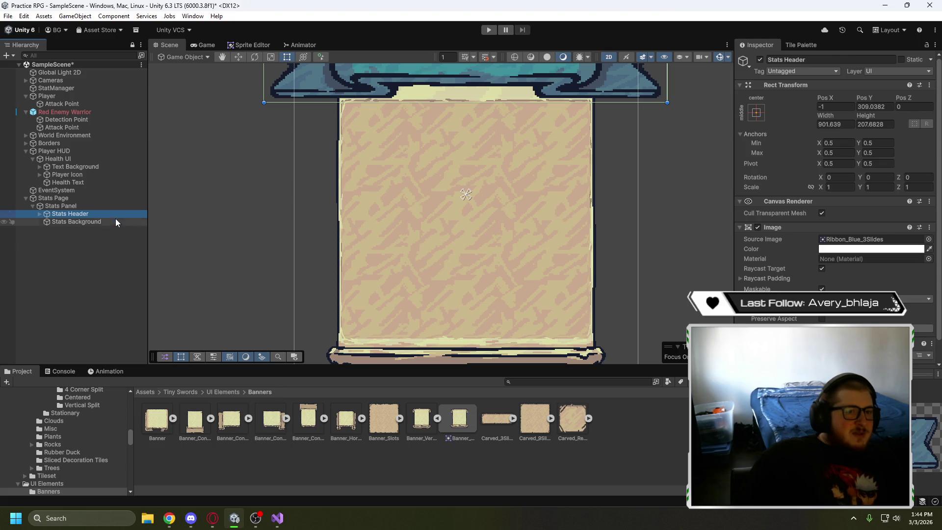
pyautogui.click(116, 229)
pyautogui.click(114, 216)
pyautogui.click(39, 213)
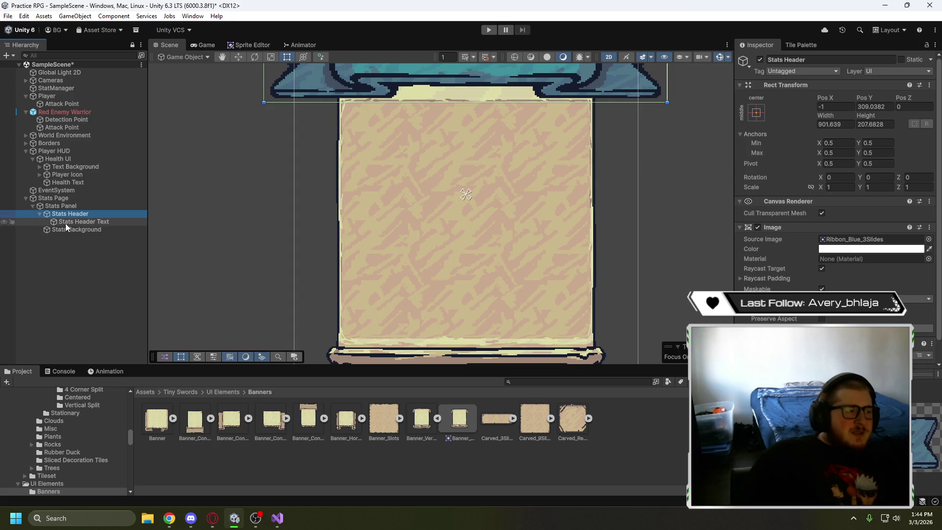
pyautogui.click(79, 223)
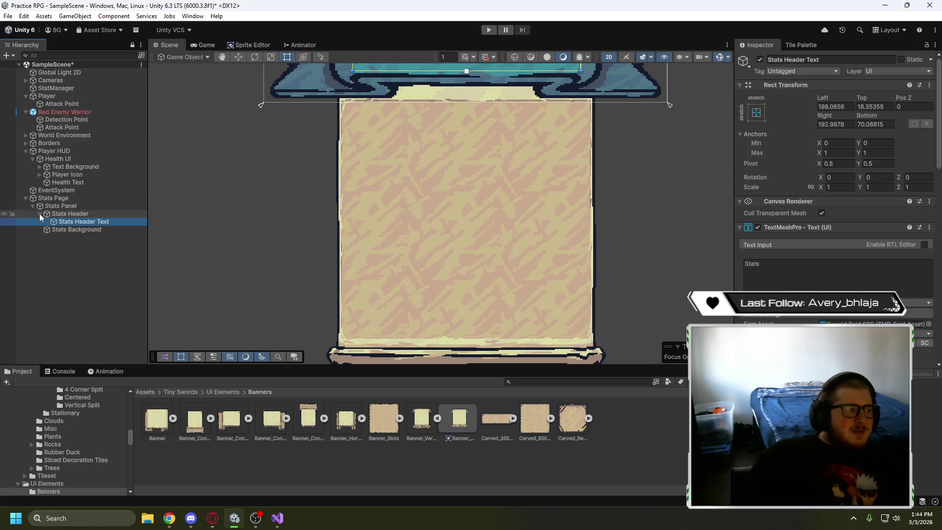
pyautogui.click(40, 213)
pyautogui.click(66, 223)
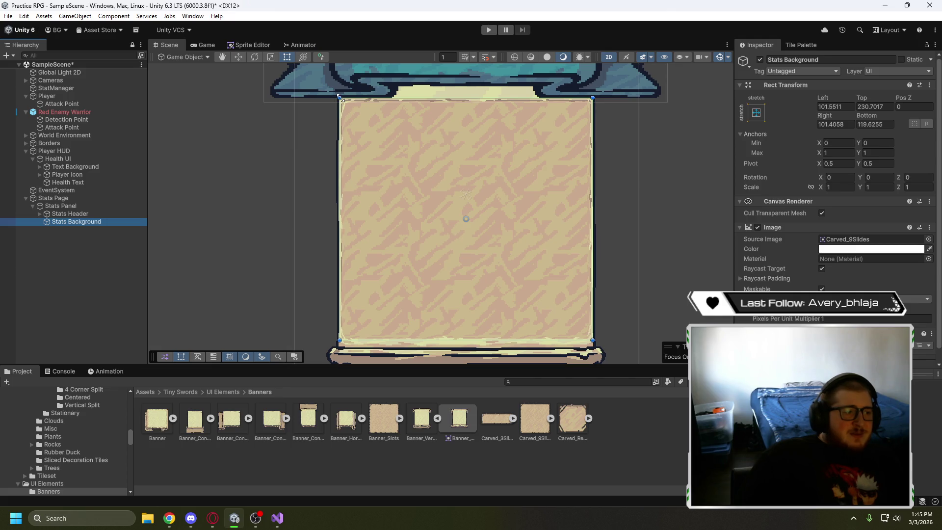
pyautogui.moveTo(339, 96); pyautogui.dragTo(349, 106)
pyautogui.moveTo(592, 340); pyautogui.dragTo(582, 334)
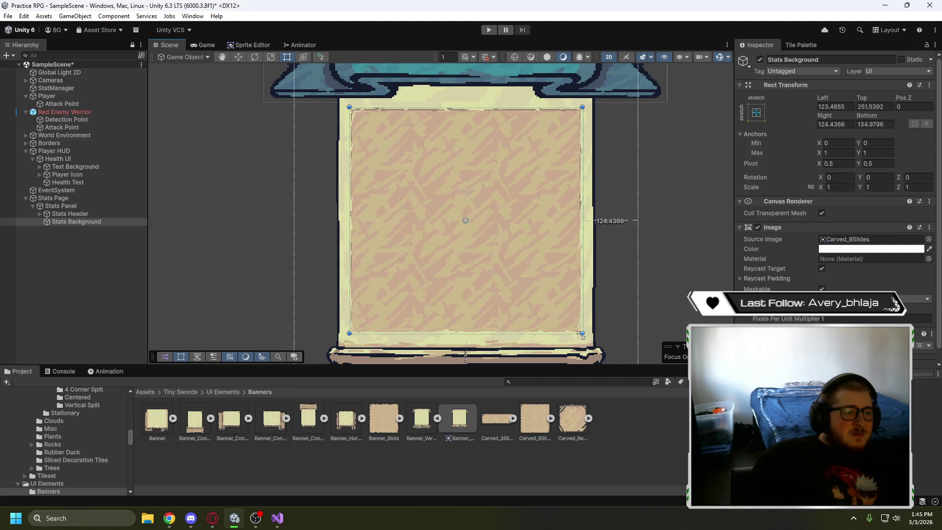
# Frame the whole bannered Stats panel in the Scene view, then switch to the YouTube tutorial
pyautogui.click(646, 309)
pyautogui.scroll(-2, 657, 290)
pyautogui.scroll(-1, 661, 283)
pyautogui.scroll(1, 679, 254)
pyautogui.moveTo(637, 250)
pyautogui.mouseDown()
pyautogui.moveTo(658, 231)
pyautogui.moveTo(594, 246)
pyautogui.mouseUp()
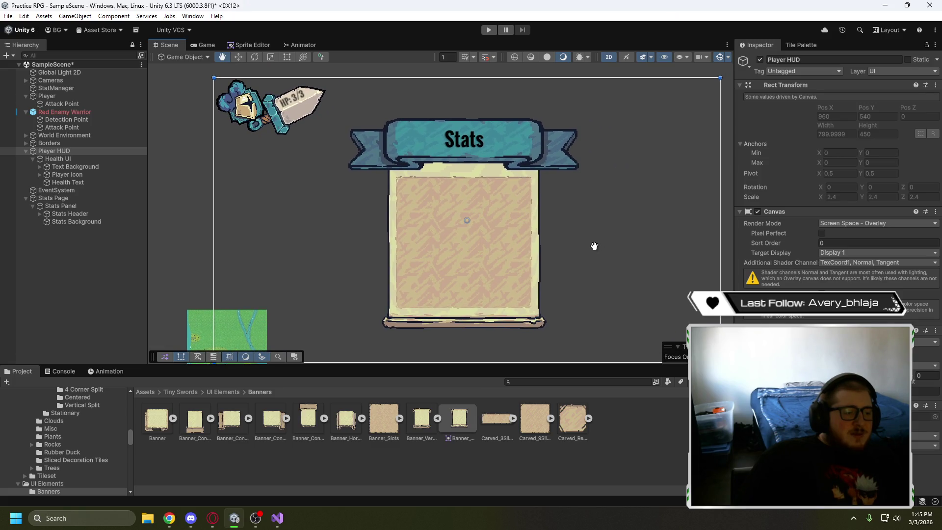
pyautogui.scroll(3, 594, 246)
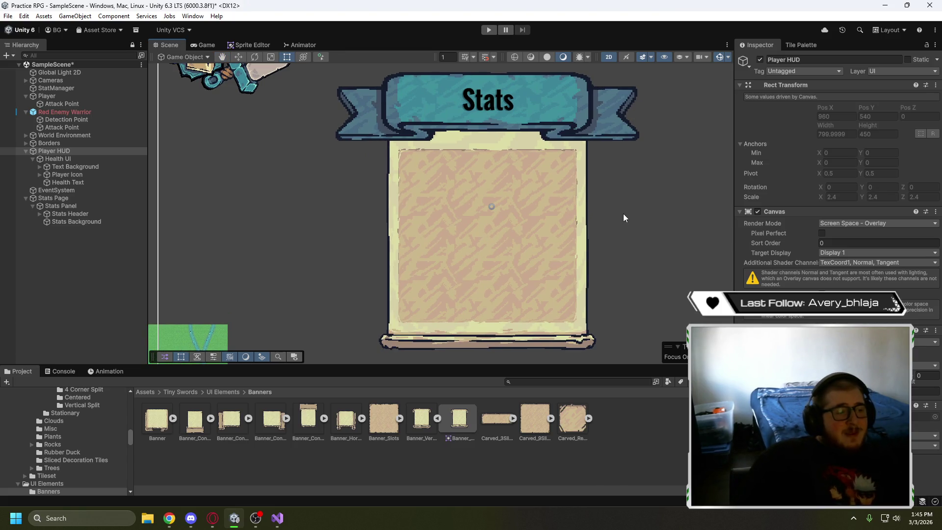
pyautogui.click(214, 518)
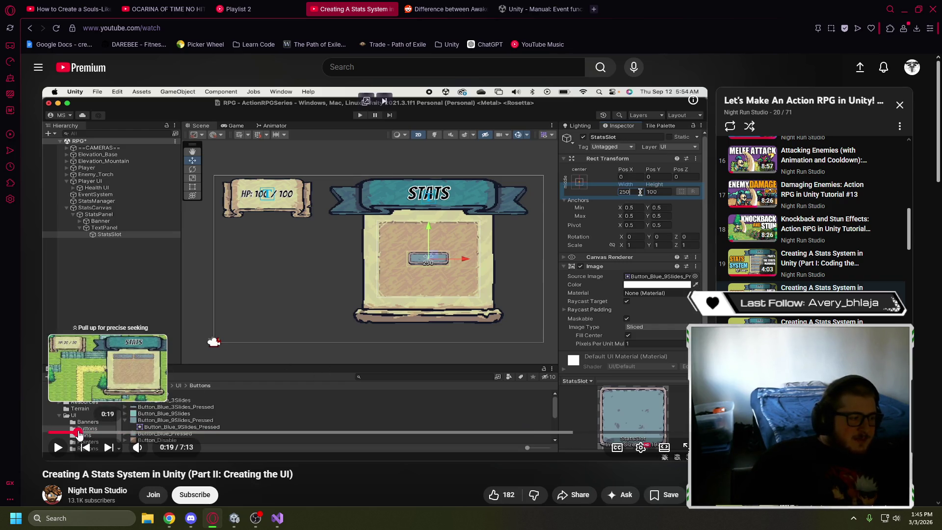
# Check the tutorial's finished stats page at 0:19 and its 250 × 100 Sliced StatsSlot at 5:14
pyautogui.click(77, 432)
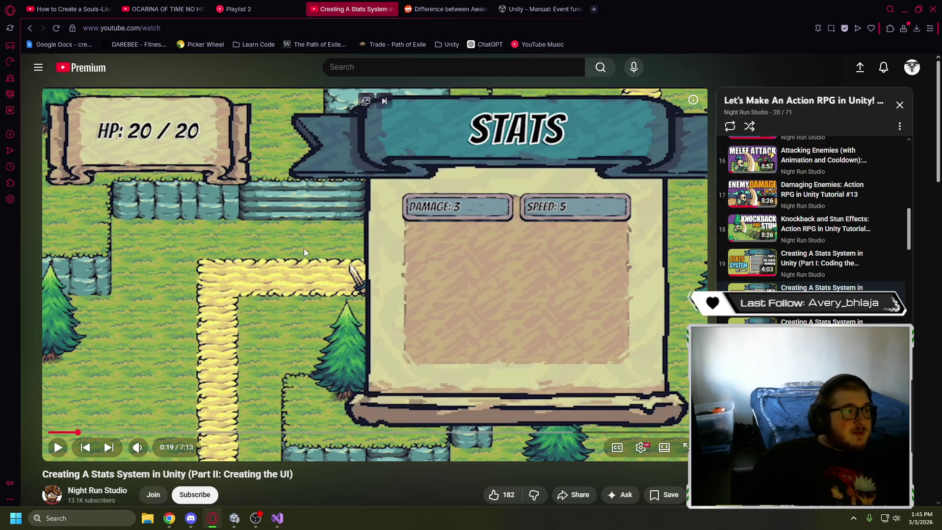
pyautogui.click(522, 431)
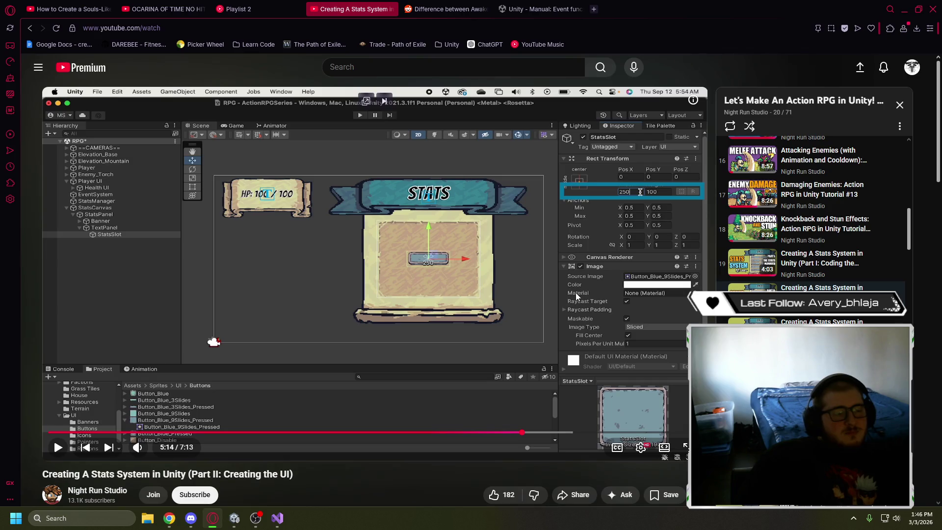
pyautogui.click(238, 518)
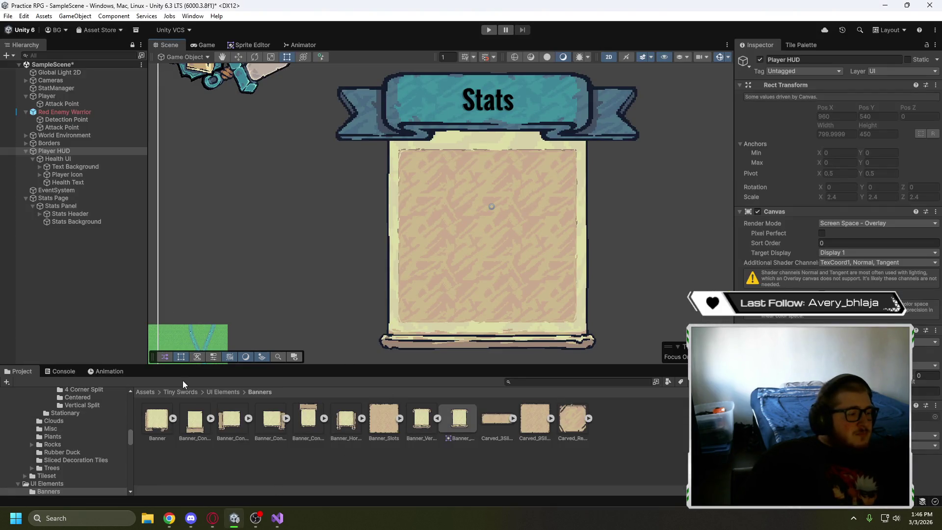
# Open the Buttons folder and check the Button_Disable_3Slides sprite's import settings
pyautogui.click(216, 391)
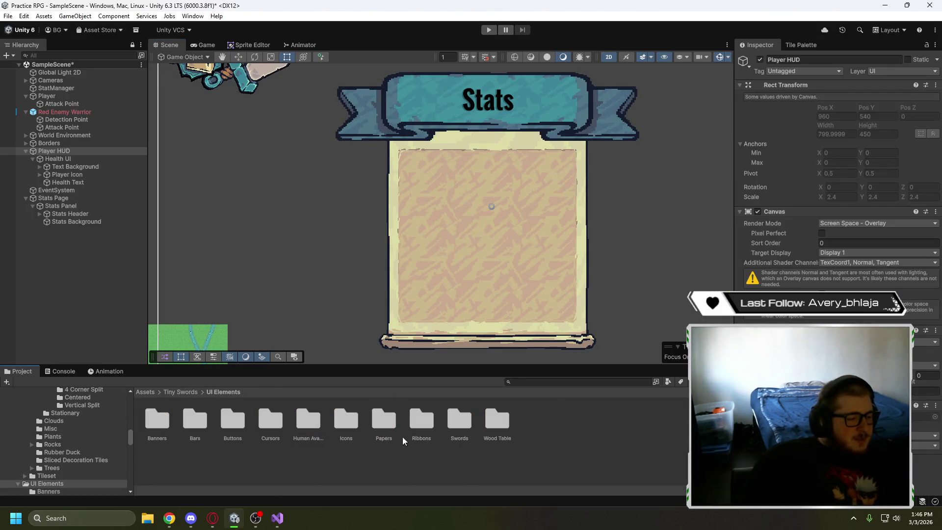
pyautogui.click(242, 420)
pyautogui.doubleClick(242, 420)
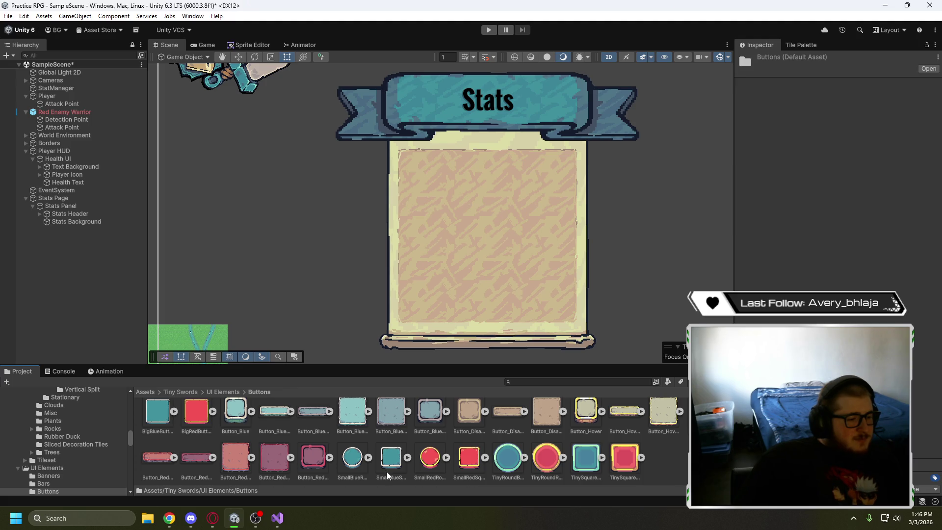
pyautogui.scroll(1, 387, 475)
pyautogui.click(509, 423)
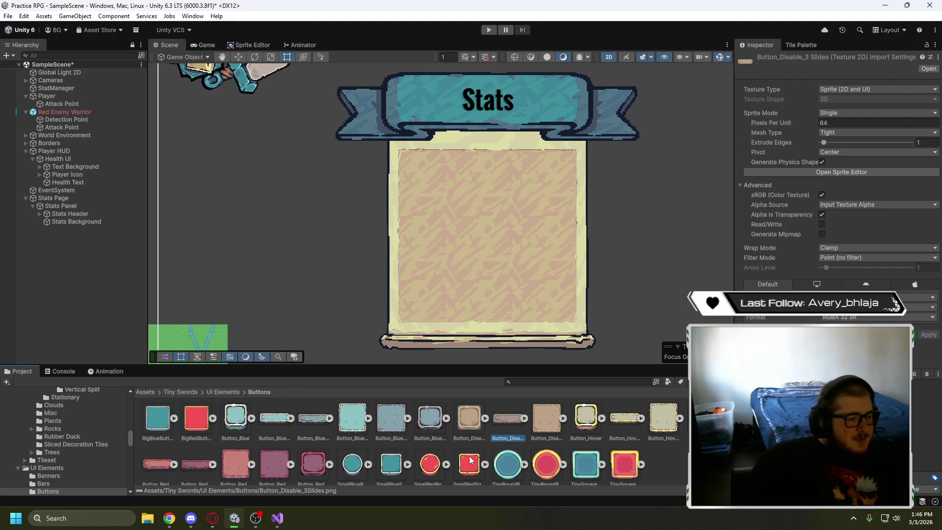
# Browse the Ribbons and Swords folders under UI Elements
pyautogui.click(220, 392)
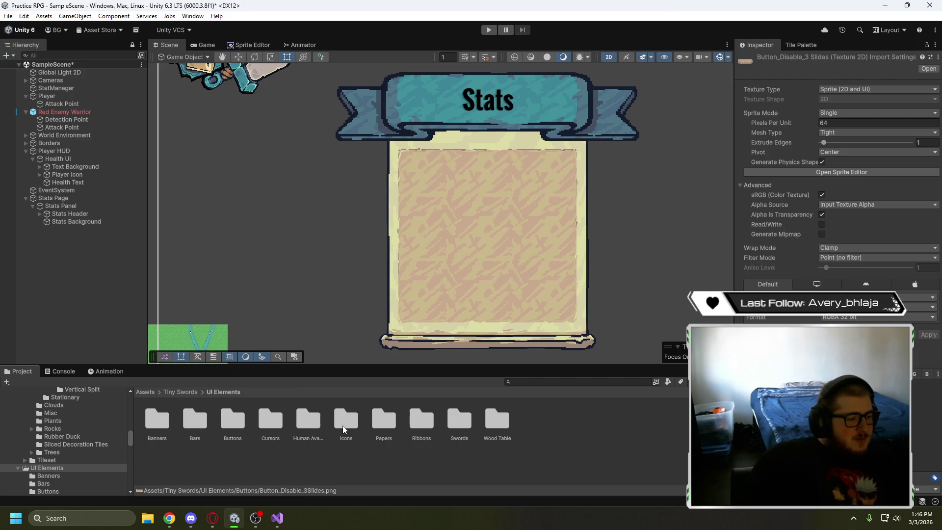
pyautogui.click(421, 421)
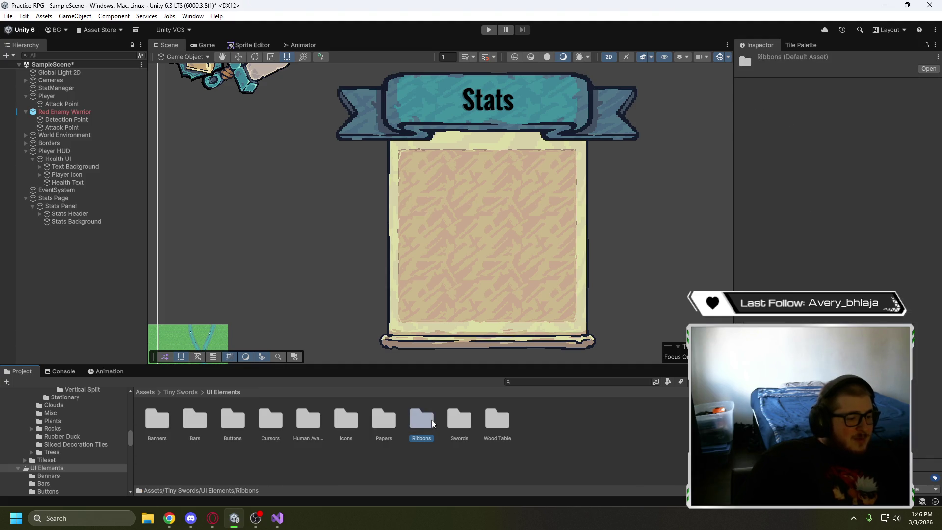
pyautogui.doubleClick(433, 422)
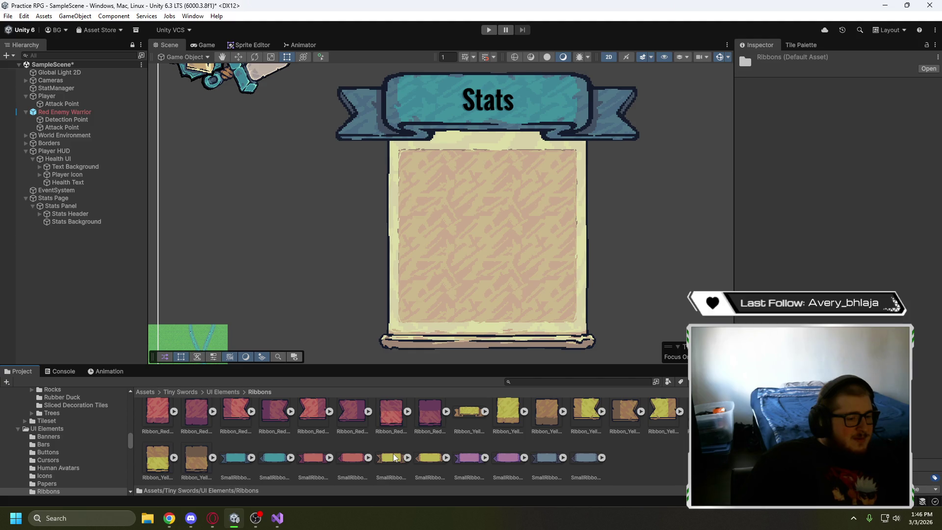
pyautogui.scroll(2, 394, 458)
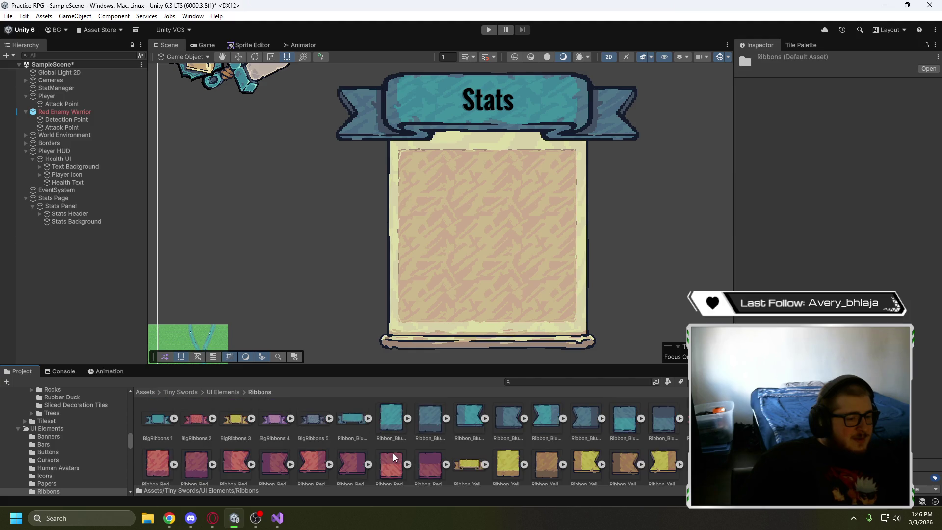
pyautogui.click(222, 391)
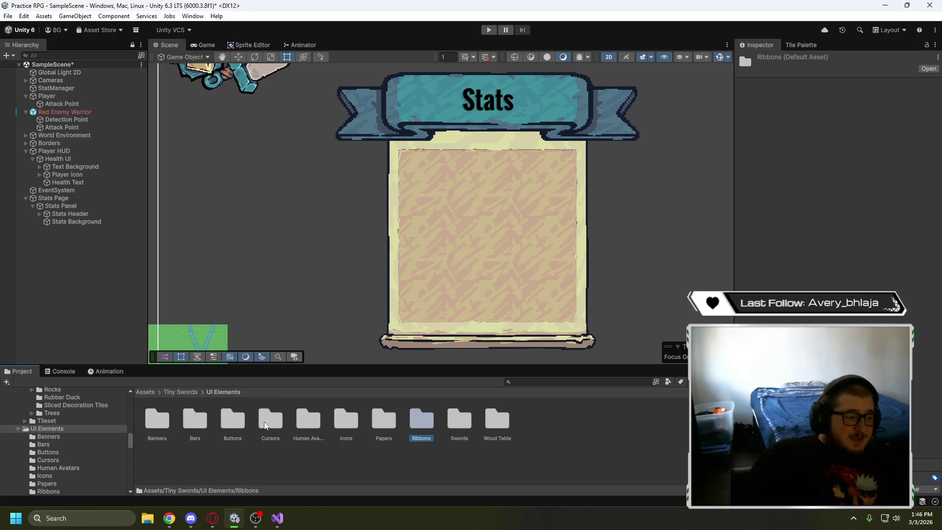
pyautogui.doubleClick(458, 426)
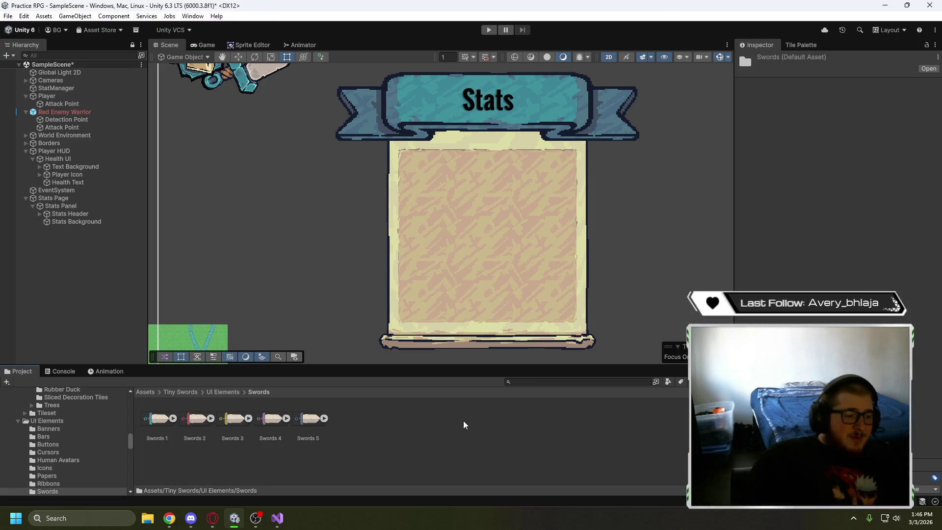
pyautogui.click(223, 391)
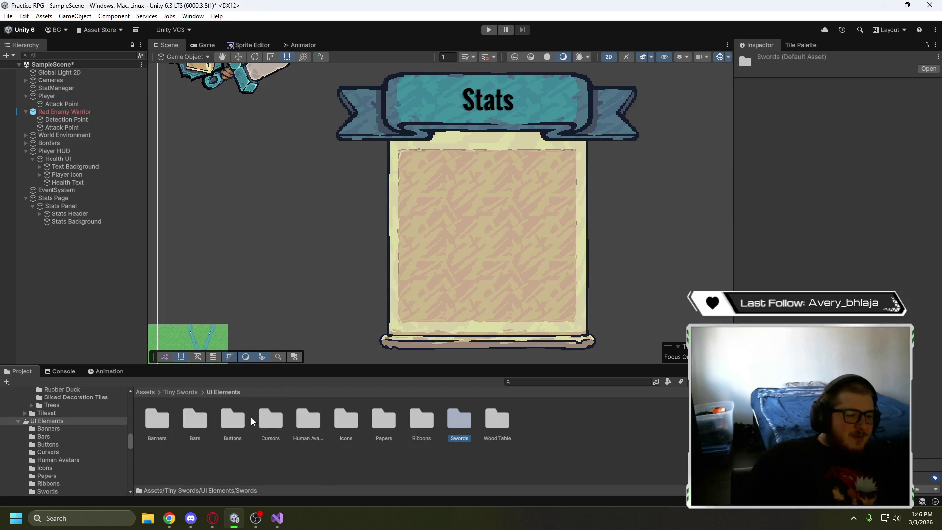
# Return to the Buttons folder and compare Button_Hover_3Slides and Button_Disable_3Slides settings
pyautogui.click(269, 420)
pyautogui.click(240, 425)
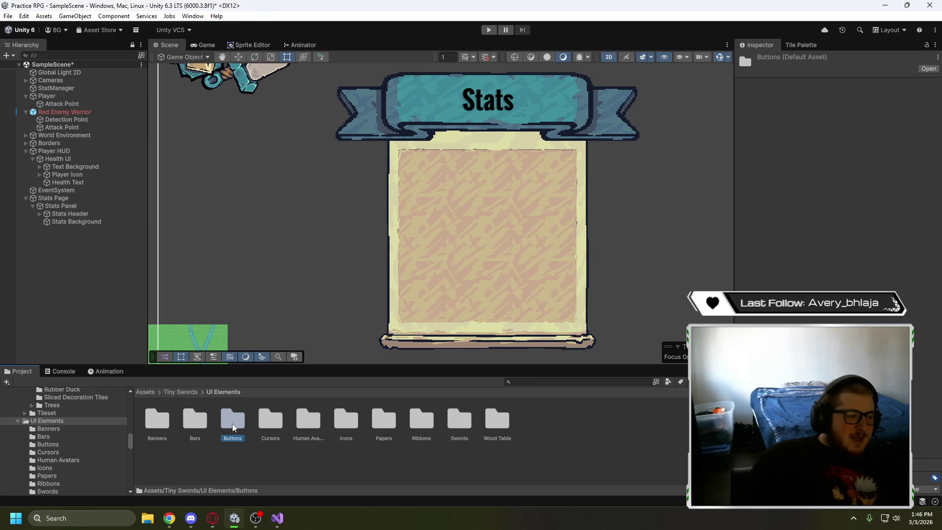
pyautogui.doubleClick(234, 425)
pyautogui.scroll(-1, 540, 461)
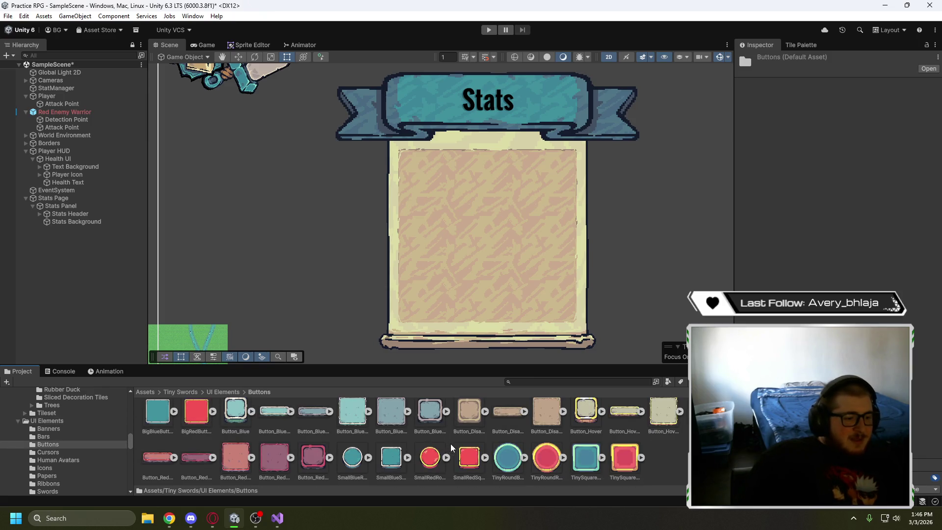
pyautogui.click(622, 420)
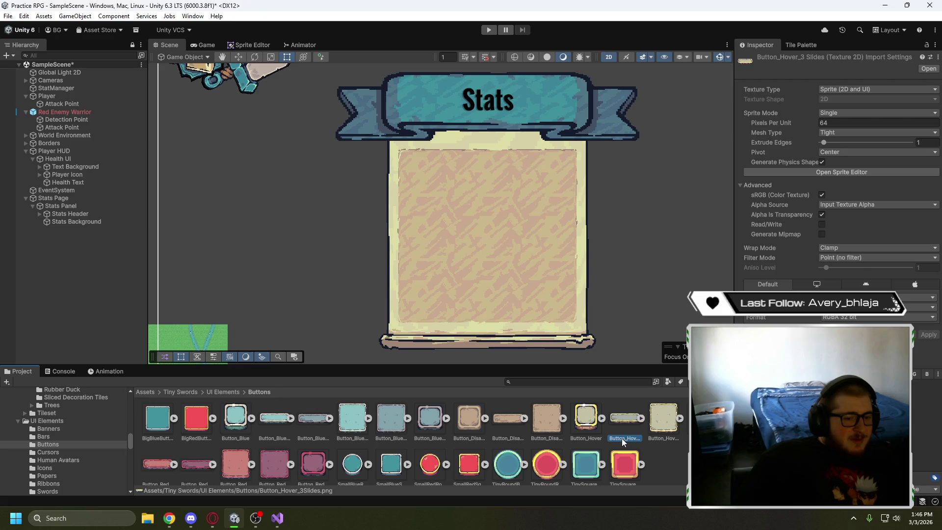
pyautogui.click(508, 419)
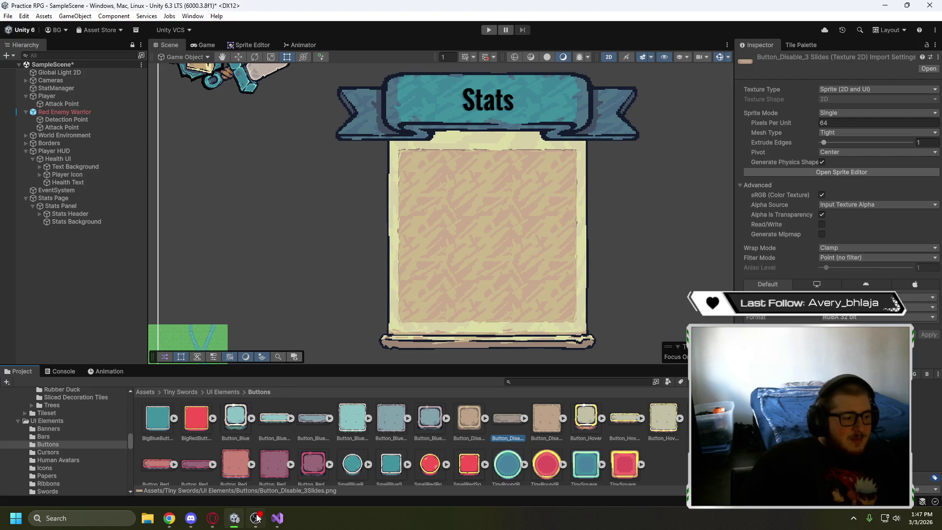
# After a glance at the tutorial, open Button_Blue_Pressed in the Sprite Editor
pyautogui.click(218, 520)
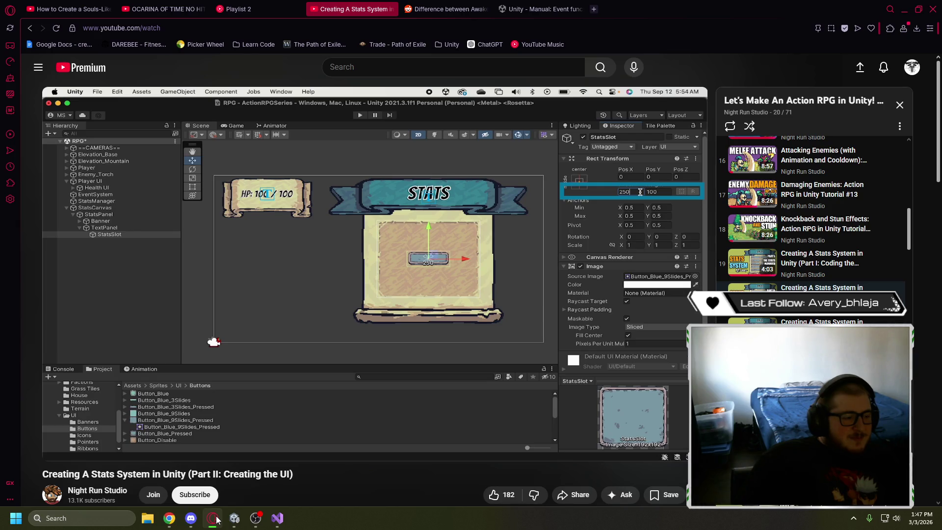
pyautogui.click(235, 519)
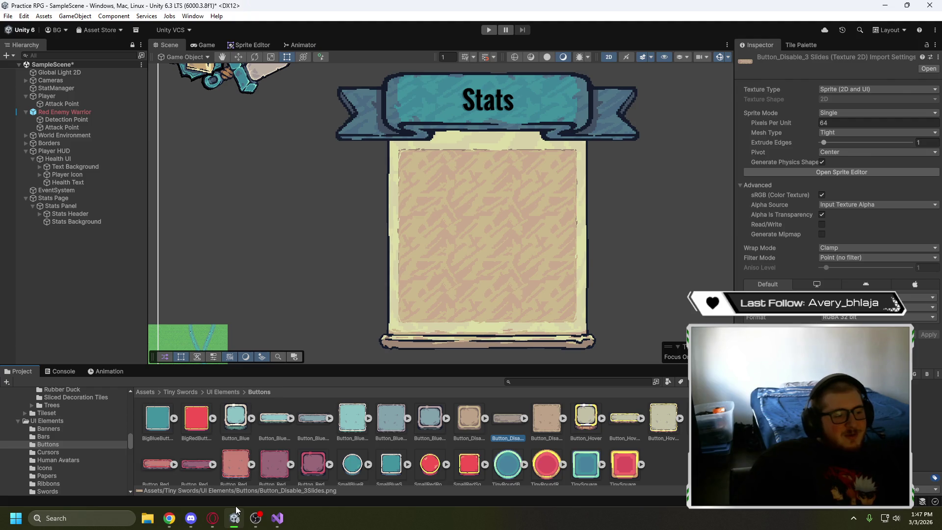
pyautogui.click(427, 422)
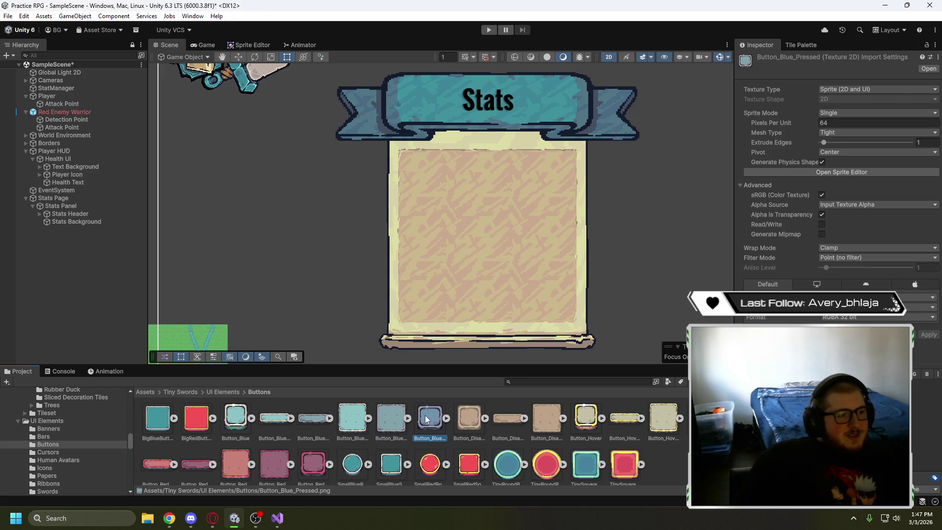
pyautogui.scroll(-1, 427, 424)
pyautogui.scroll(1, 436, 459)
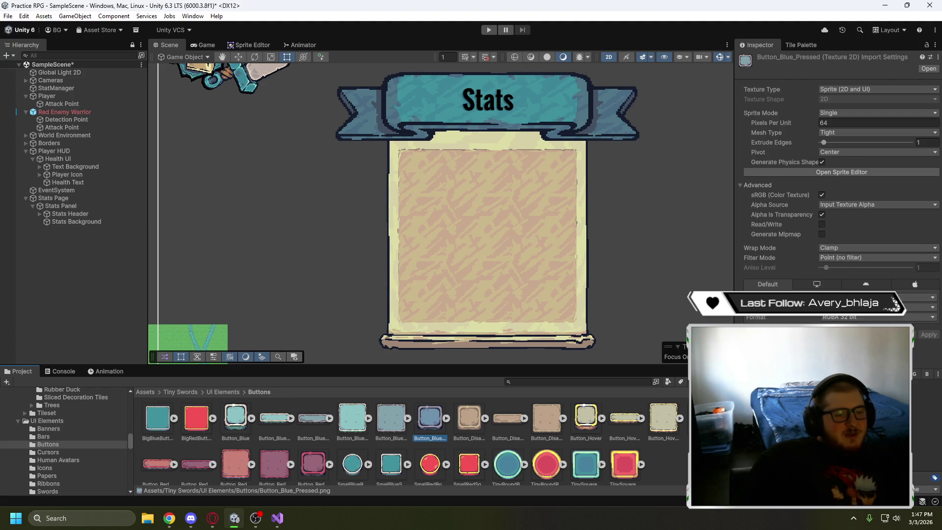
pyautogui.click(854, 172)
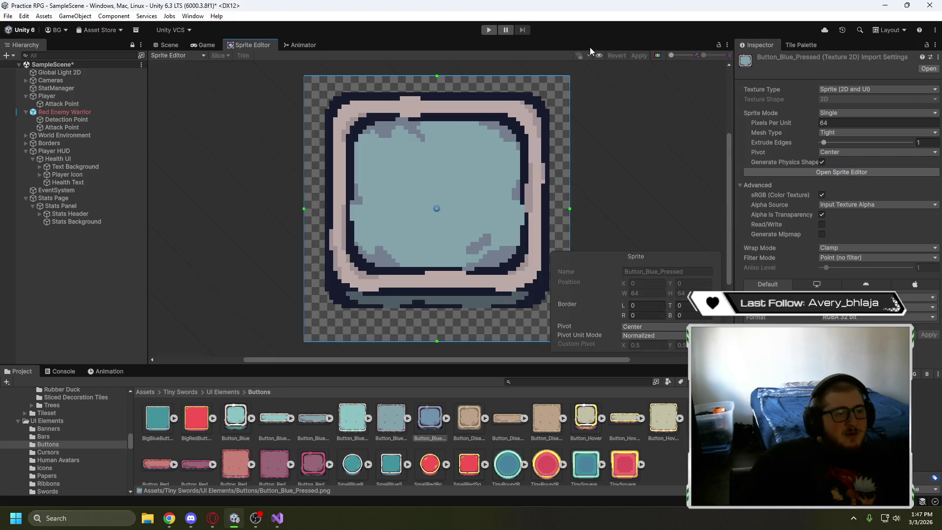
# Set Button_Blue_Pressed's slice borders to about L 14, T 16, R 14, B 26 and apply them
pyautogui.click(563, 75)
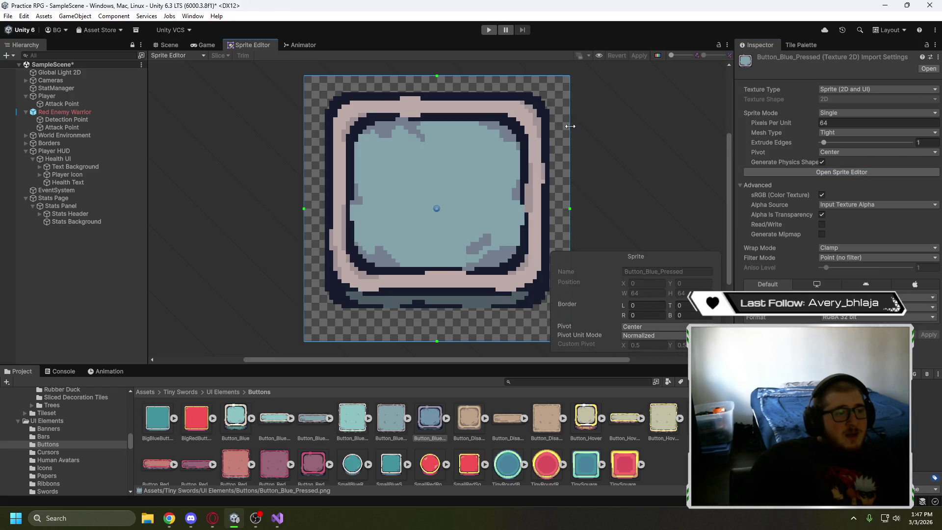
pyautogui.moveTo(568, 126); pyautogui.dragTo(512, 126)
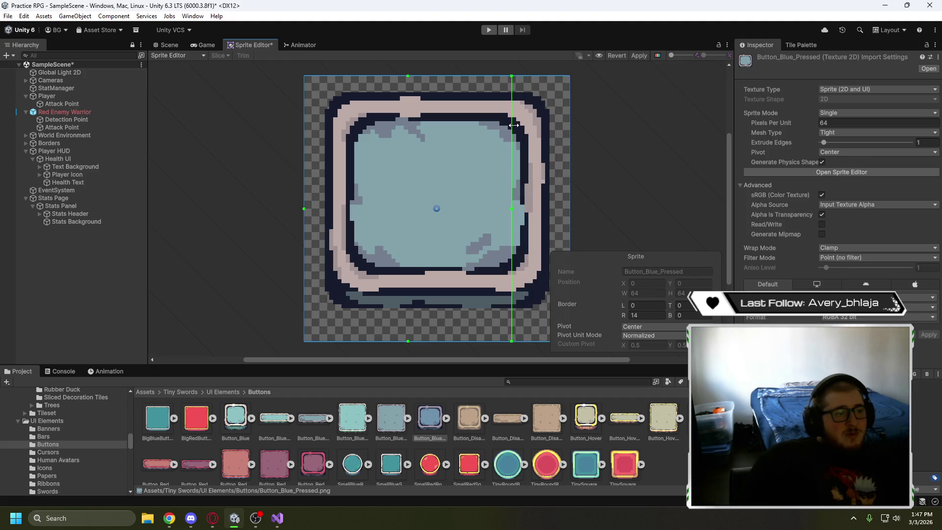
pyautogui.moveTo(461, 76); pyautogui.dragTo(463, 143)
pyautogui.moveTo(307, 167); pyautogui.dragTo(364, 172)
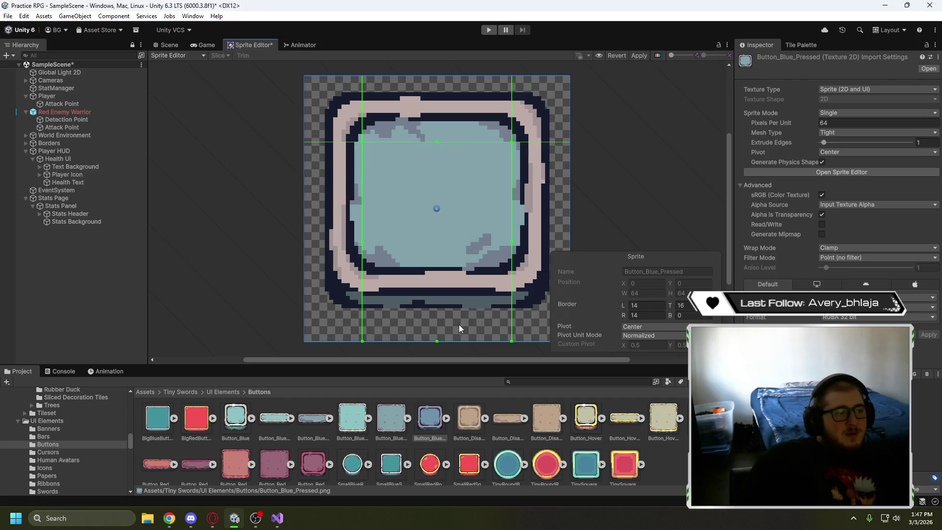
pyautogui.moveTo(450, 341); pyautogui.dragTo(464, 234)
pyautogui.click(641, 54)
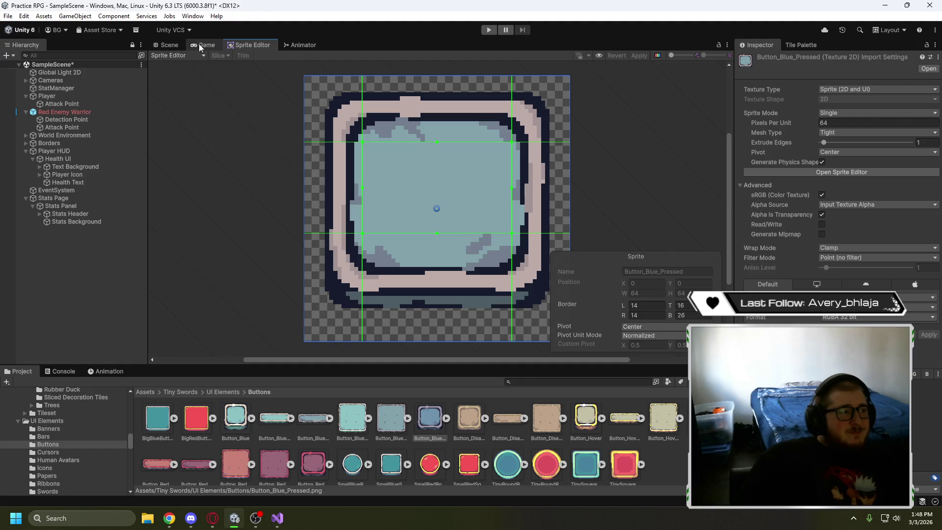
pyautogui.click(175, 45)
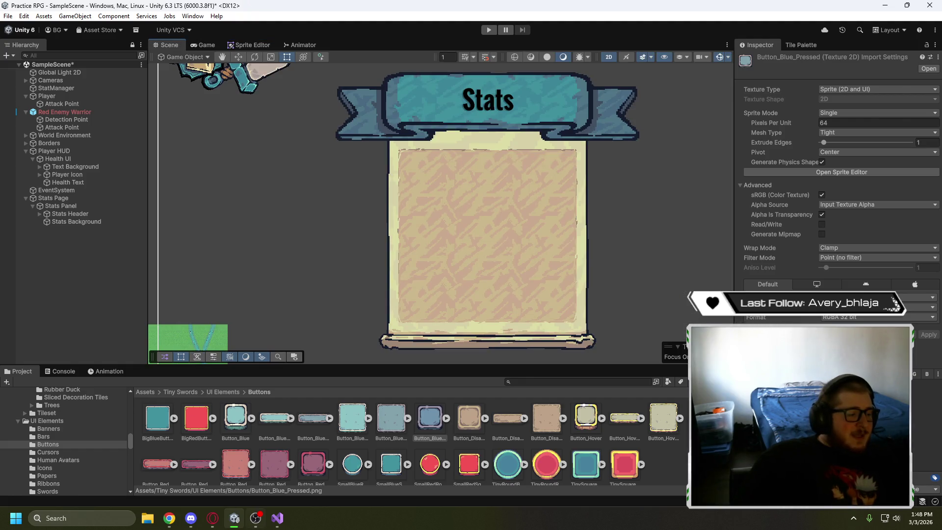
# Play the tutorial to 5:21 to see its StatsSlot under TextPanel, then return to Unity
pyautogui.hotkey('alt', 'Tab')
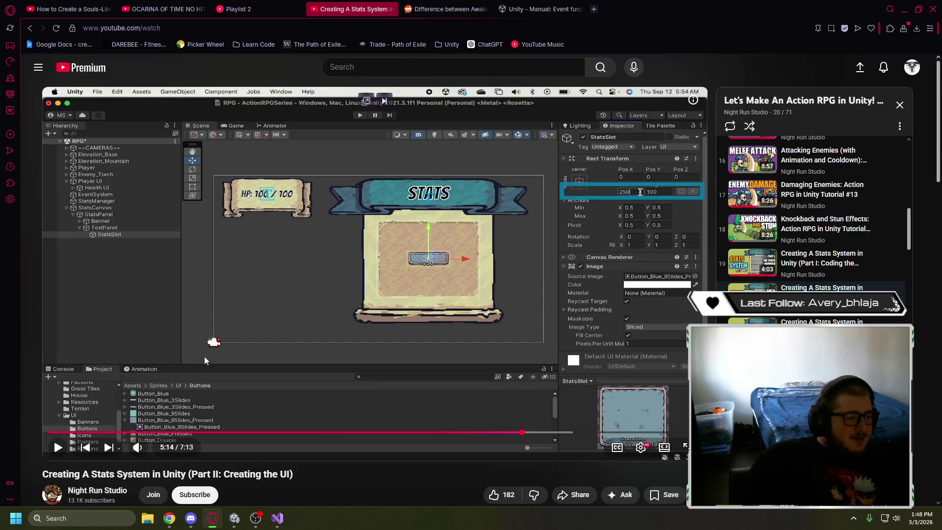
pyautogui.click(204, 281)
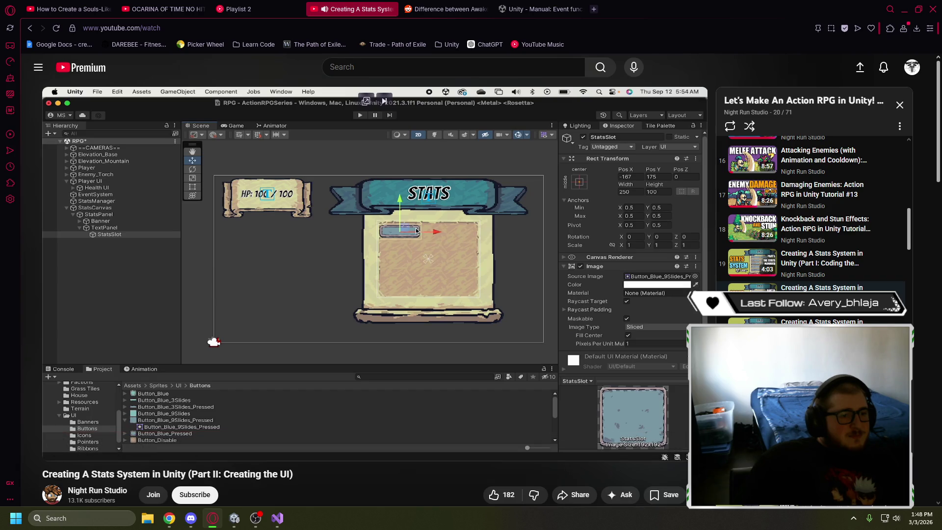
pyautogui.click(351, 332)
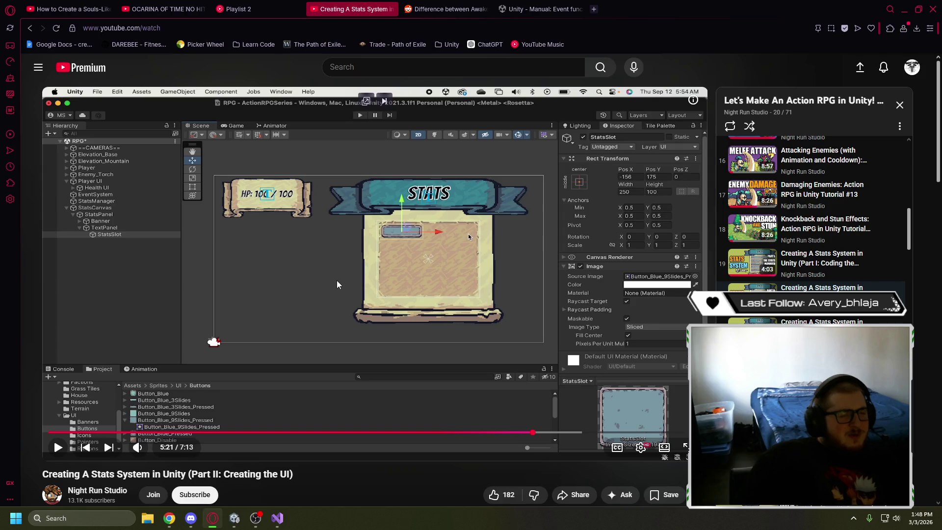
pyautogui.moveTo(338, 281)
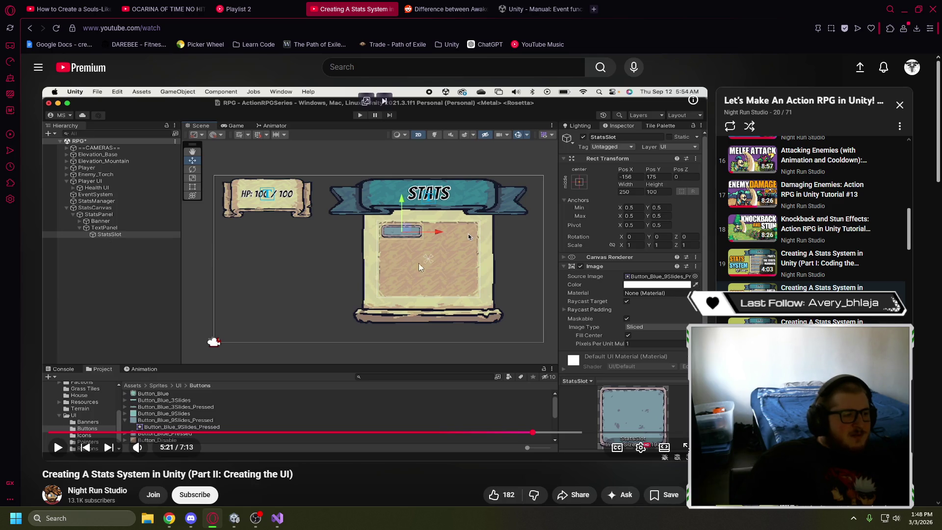
pyautogui.click(236, 519)
# Add an Image under Stats Background with the Button_Blue_Pressed sprite and move it to the parchment's top-left
pyautogui.click(92, 224)
pyautogui.rightClick(92, 224)
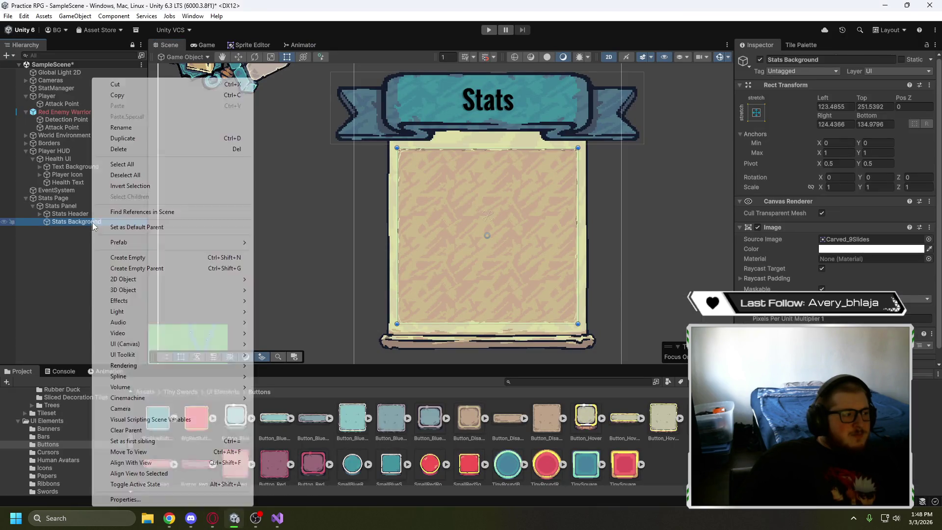
pyautogui.moveTo(147, 344)
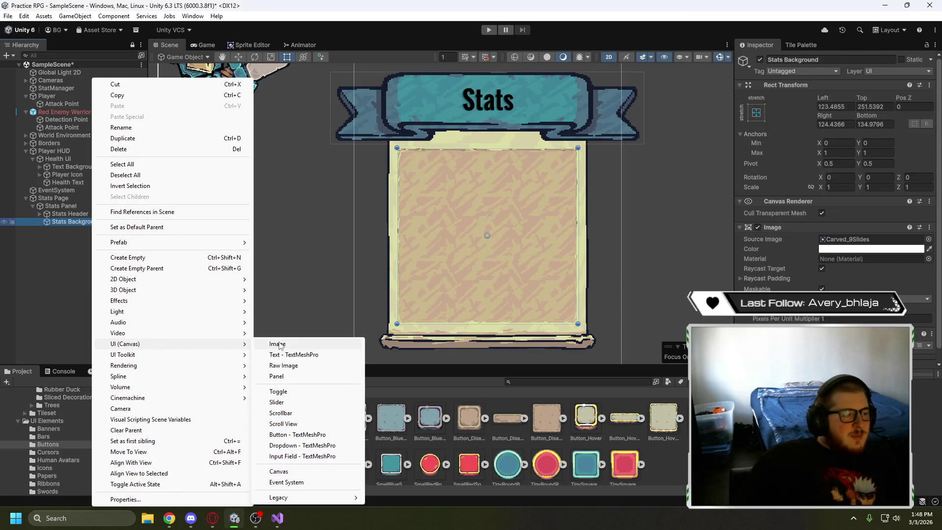
pyautogui.click(285, 343)
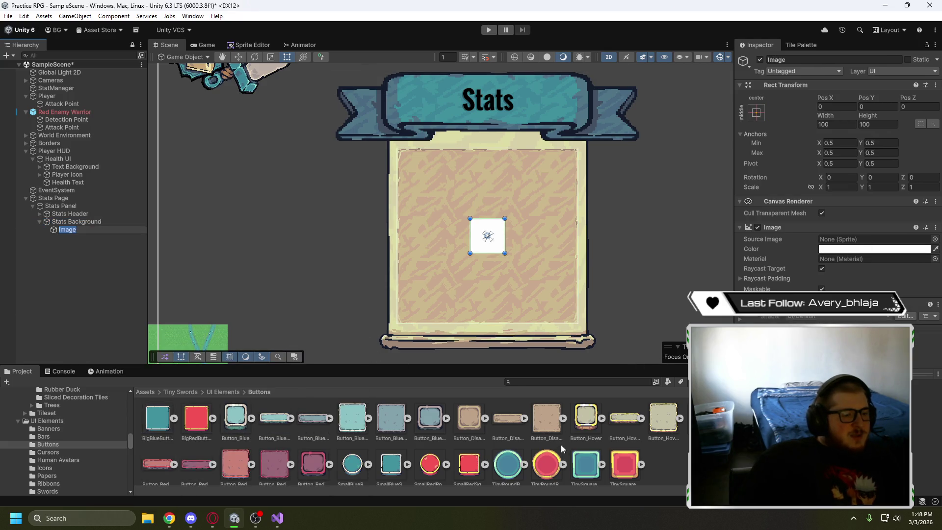
pyautogui.moveTo(430, 418); pyautogui.dragTo(856, 239)
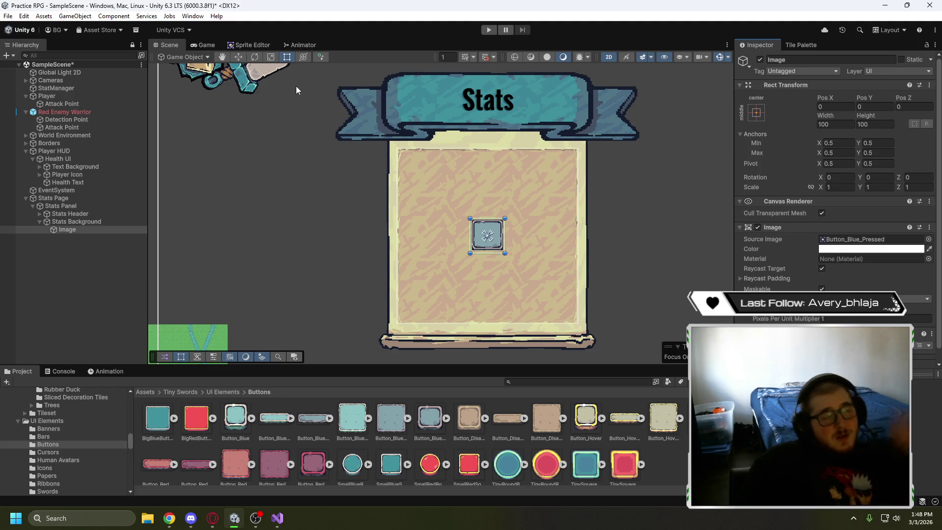
pyautogui.click(239, 58)
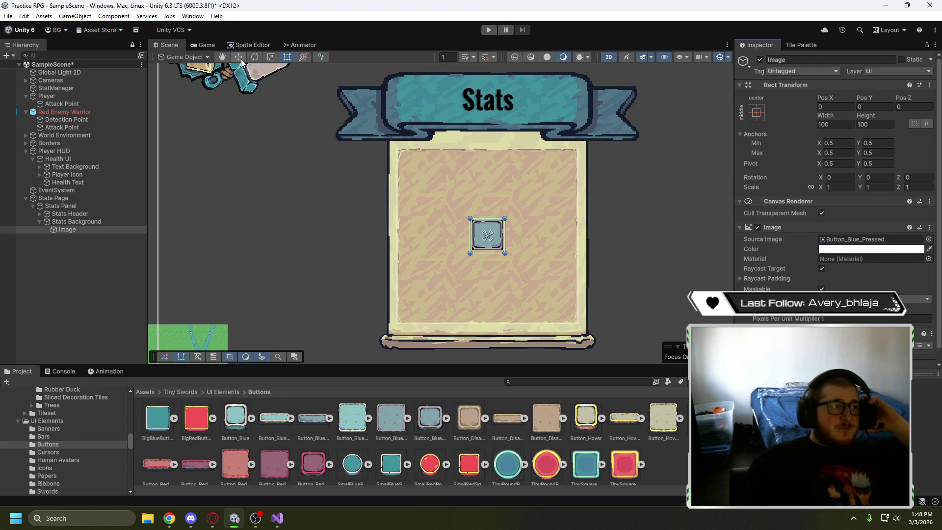
pyautogui.moveTo(492, 234); pyautogui.dragTo(424, 169)
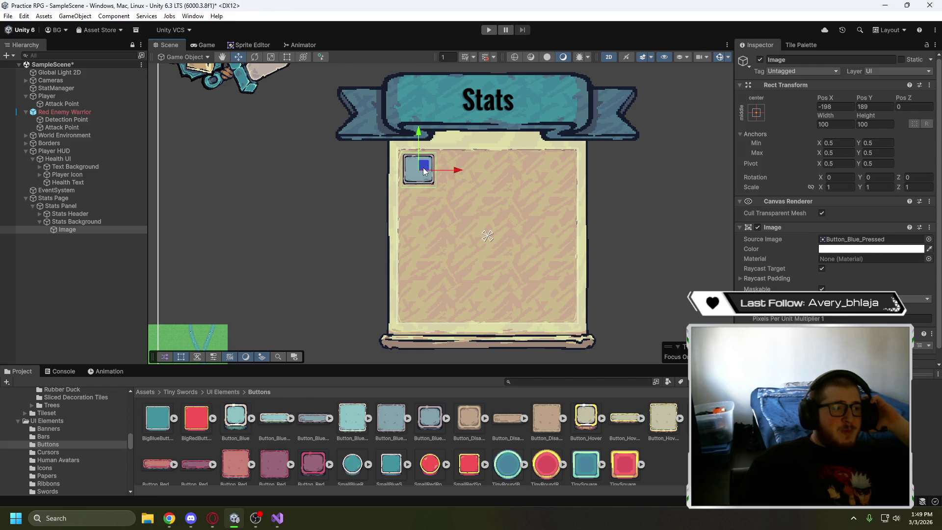
# Resize the blue slot to a wide bar about 235 × 67.5 and duplicate it
pyautogui.press('t')
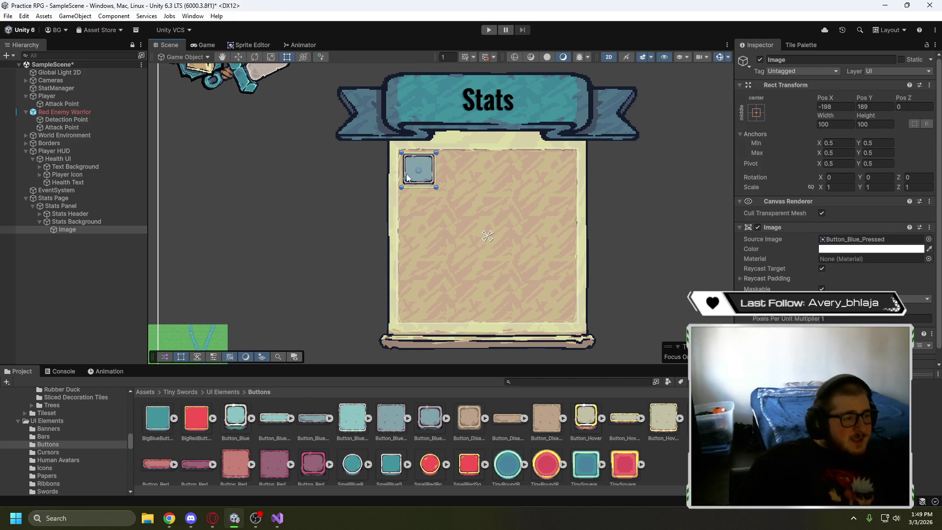
pyautogui.moveTo(419, 188)
pyautogui.mouseDown()
pyautogui.moveTo(419, 171)
pyautogui.moveTo(482, 165)
pyautogui.moveTo(448, 176)
pyautogui.mouseUp()
pyautogui.scroll(5, 444, 177)
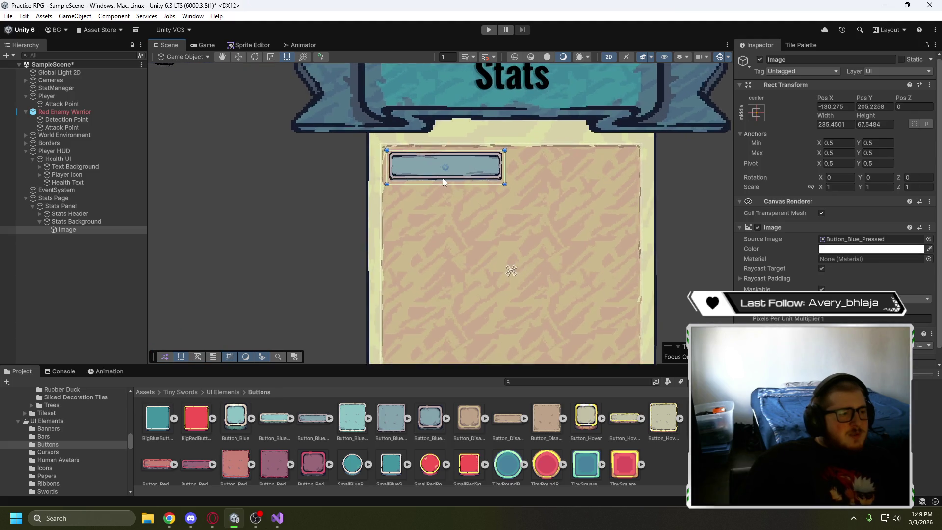
pyautogui.scroll(4, 451, 178)
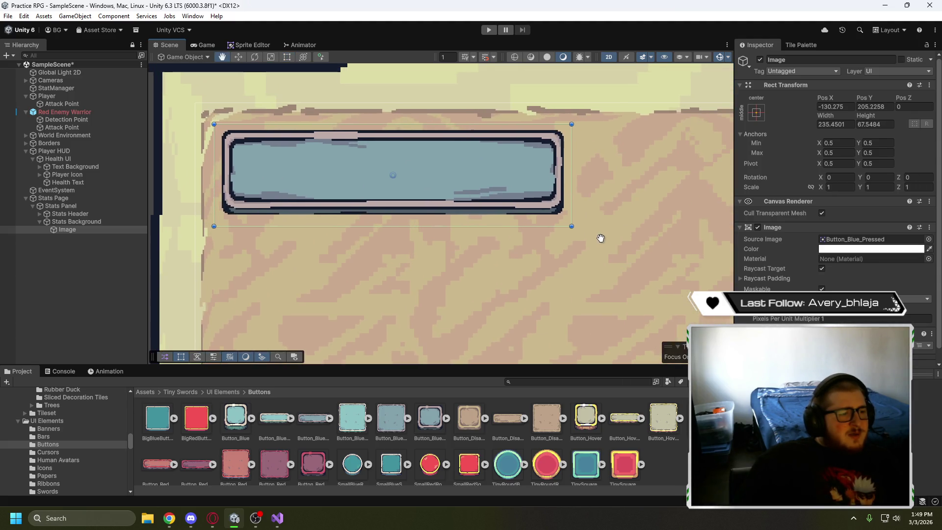
pyautogui.moveTo(599, 240); pyautogui.dragTo(544, 230)
pyautogui.scroll(-6, 544, 230)
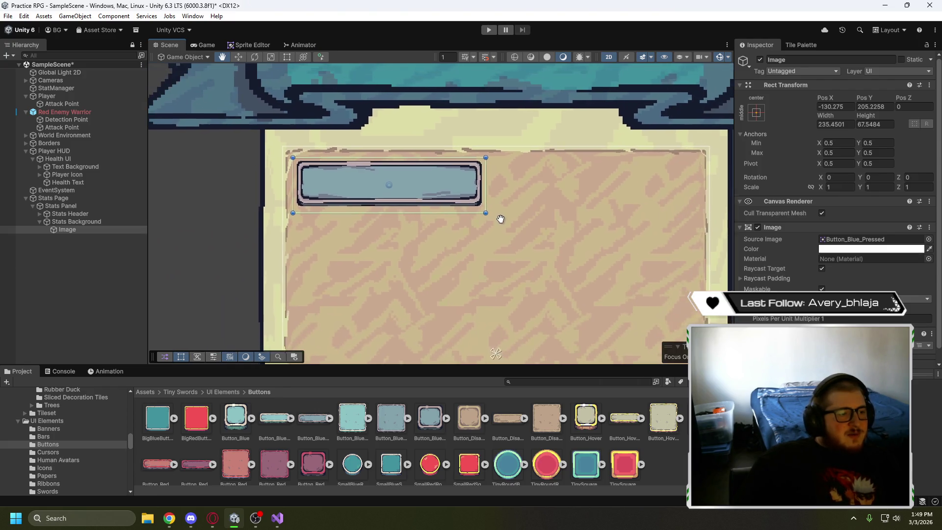
pyautogui.scroll(-2, 473, 218)
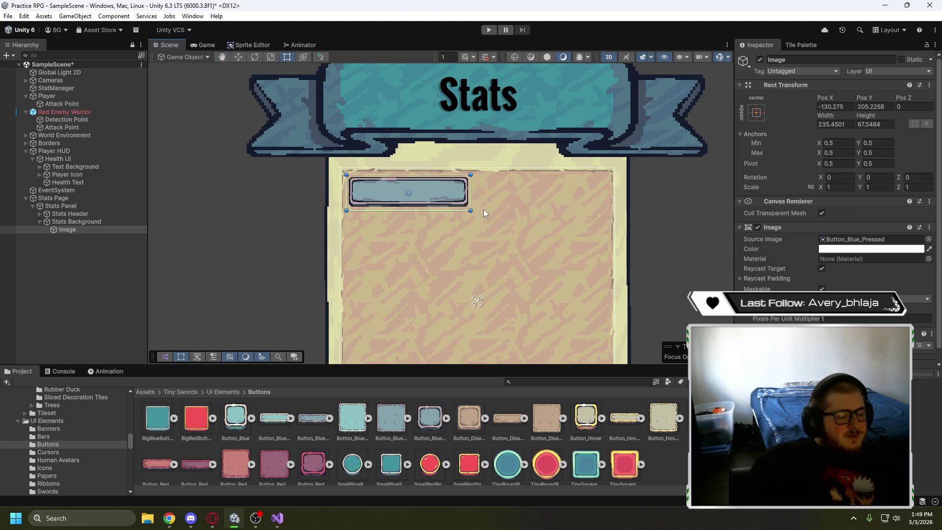
pyautogui.hotkey('ctrl', 'd')
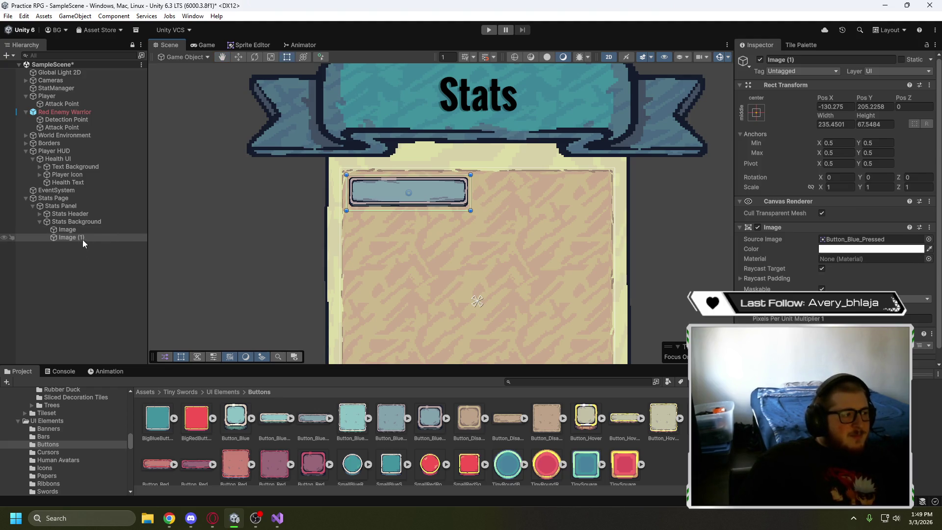
# Rename the original image 'Stat Block' and the copy 'Stat Block 1'
pyautogui.doubleClick(76, 231)
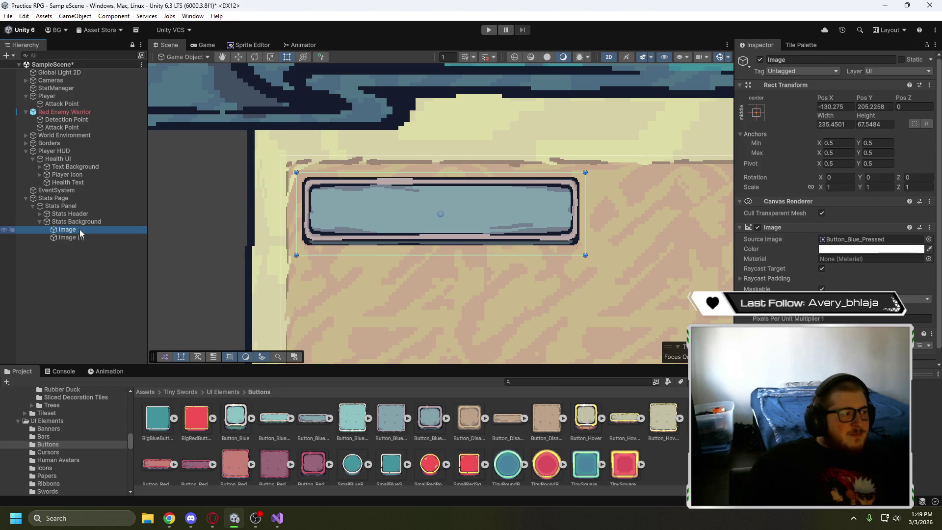
pyautogui.click(81, 232)
pyautogui.write('Stat B')
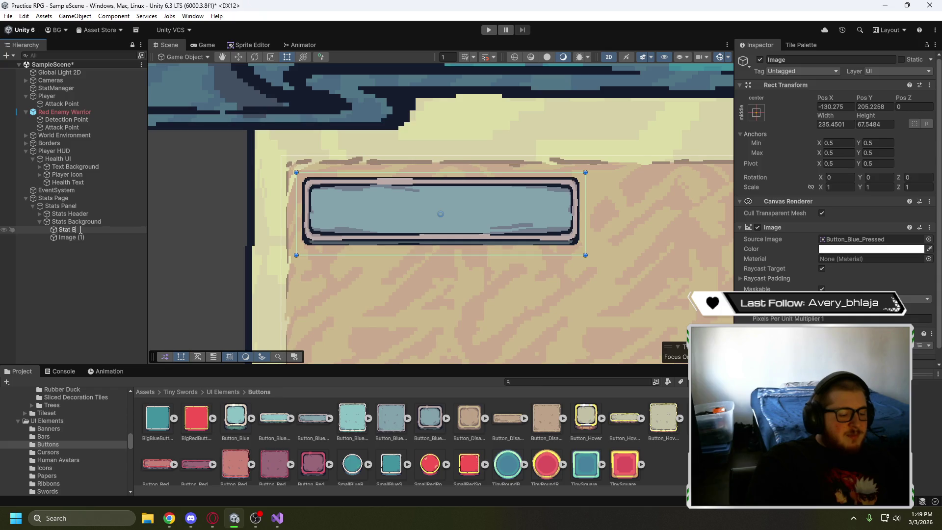
pyautogui.write('lock')
pyautogui.click(80, 238)
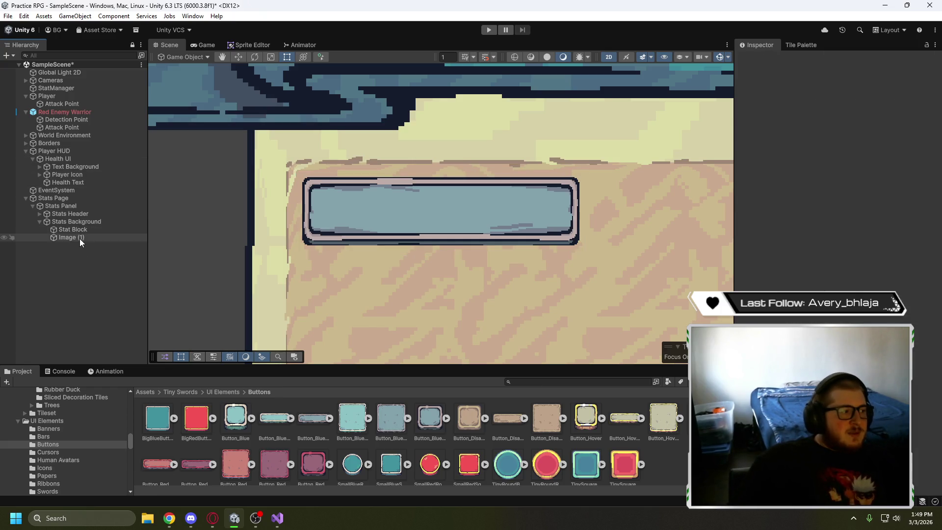
pyautogui.click(80, 238)
pyautogui.write('Sta')
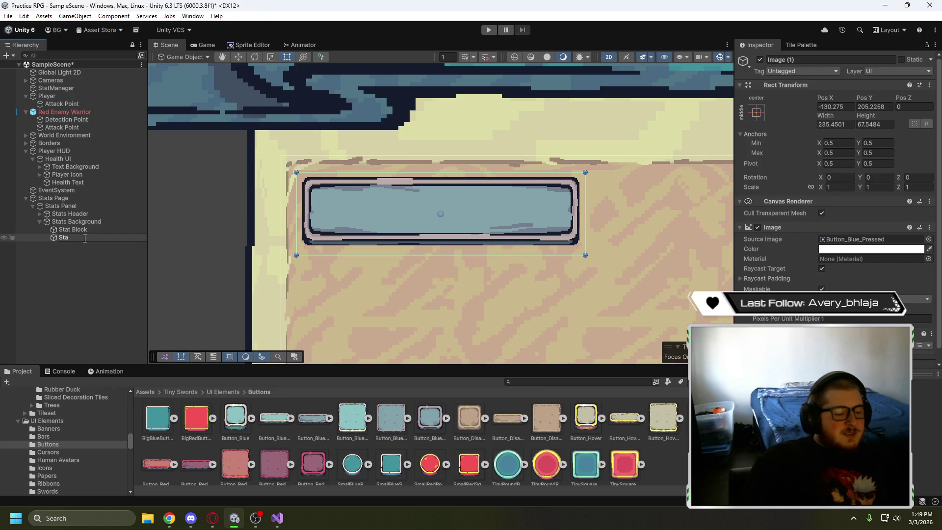
pyautogui.write('t Blo')
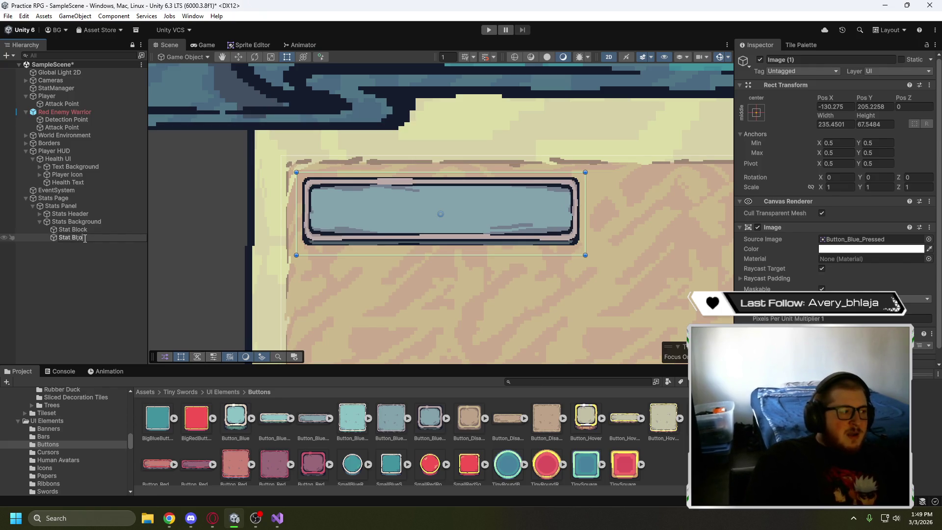
pyautogui.write('ck 1')
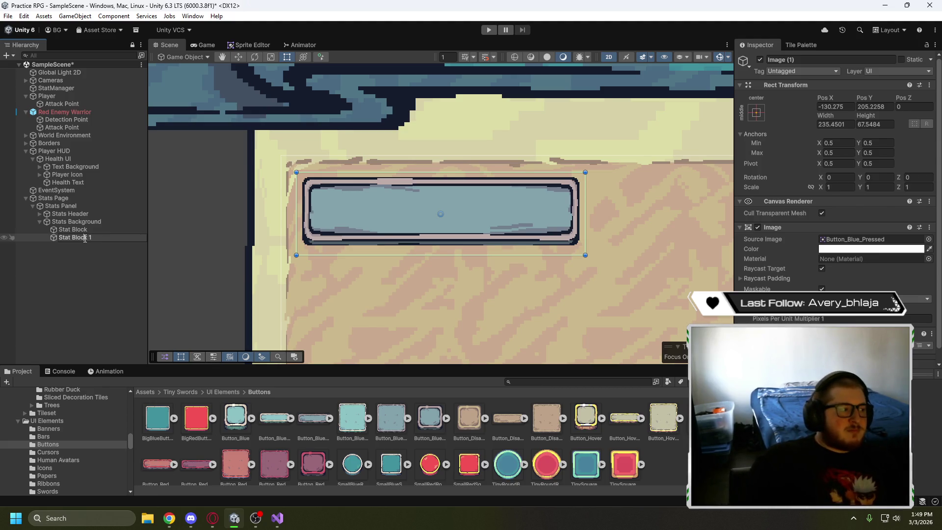
pyautogui.click(128, 265)
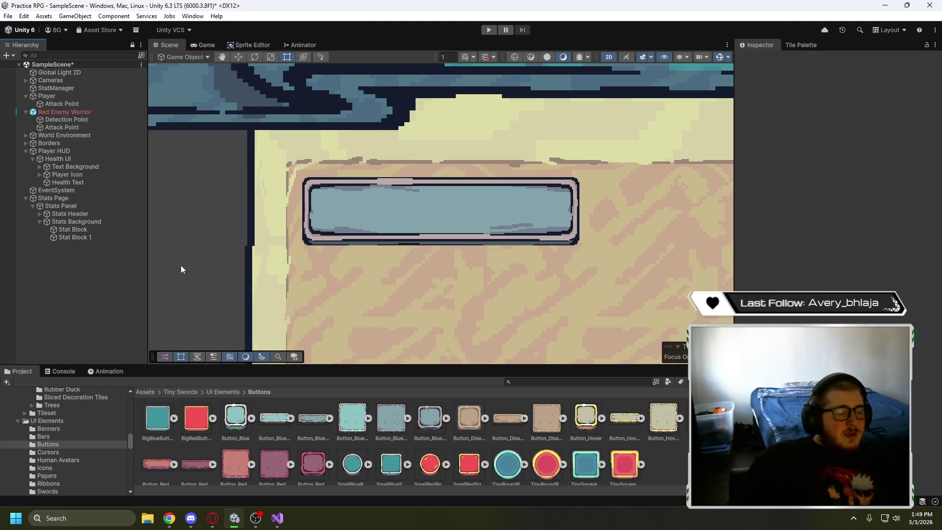
# Move Stat Block 1 to the right of Stat Block so the bars sit side by side
pyautogui.scroll(-5, 175, 269)
pyautogui.click(46, 237)
pyautogui.click(239, 57)
pyautogui.moveTo(479, 236); pyautogui.dragTo(639, 240)
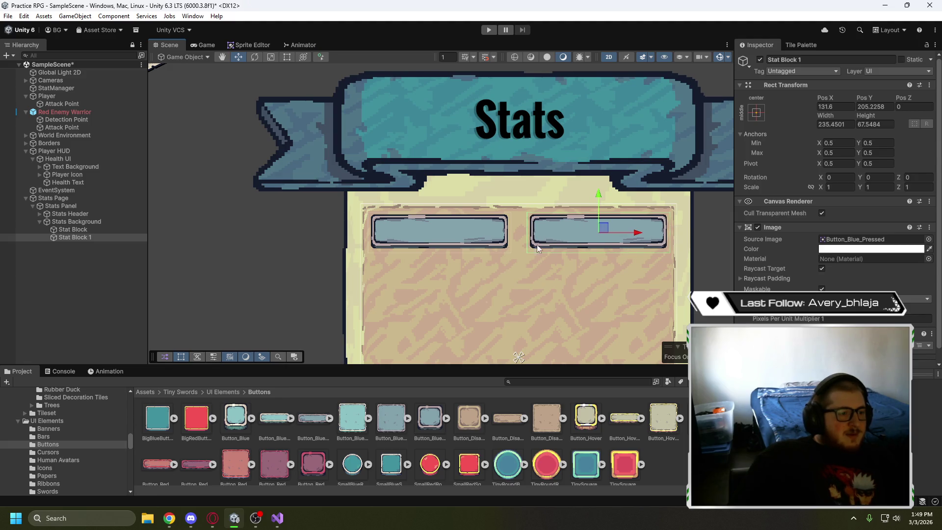
pyautogui.click(213, 307)
pyautogui.scroll(-2, 564, 304)
pyautogui.moveTo(675, 306); pyautogui.dragTo(616, 238)
pyautogui.scroll(-3, 617, 226)
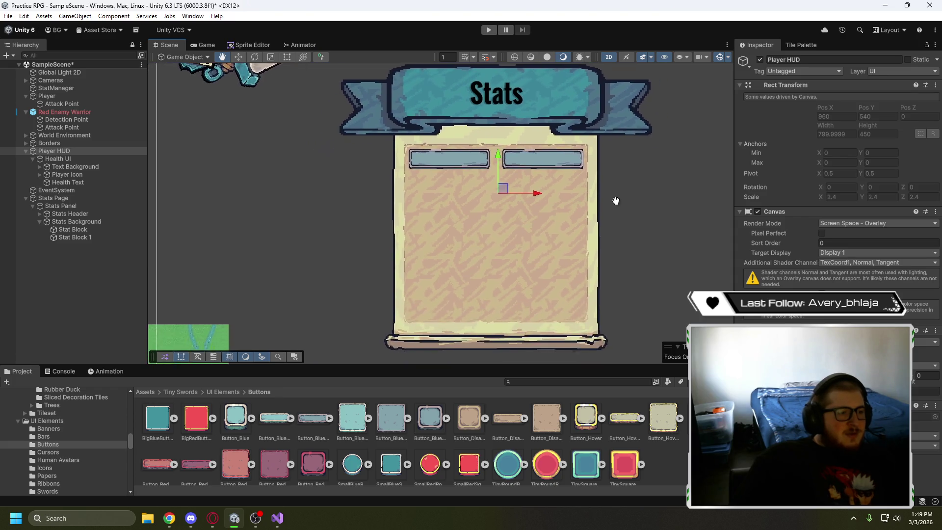
pyautogui.scroll(4, 575, 205)
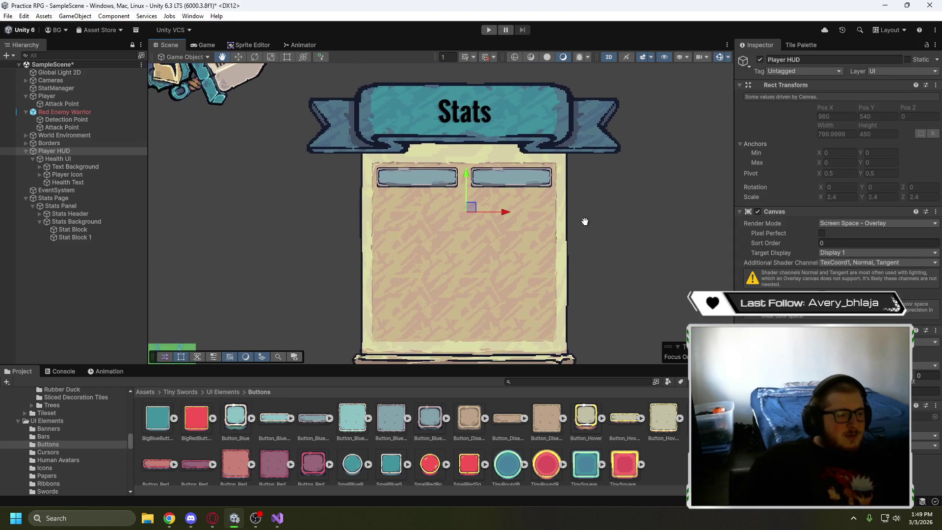
pyautogui.scroll(3, 596, 240)
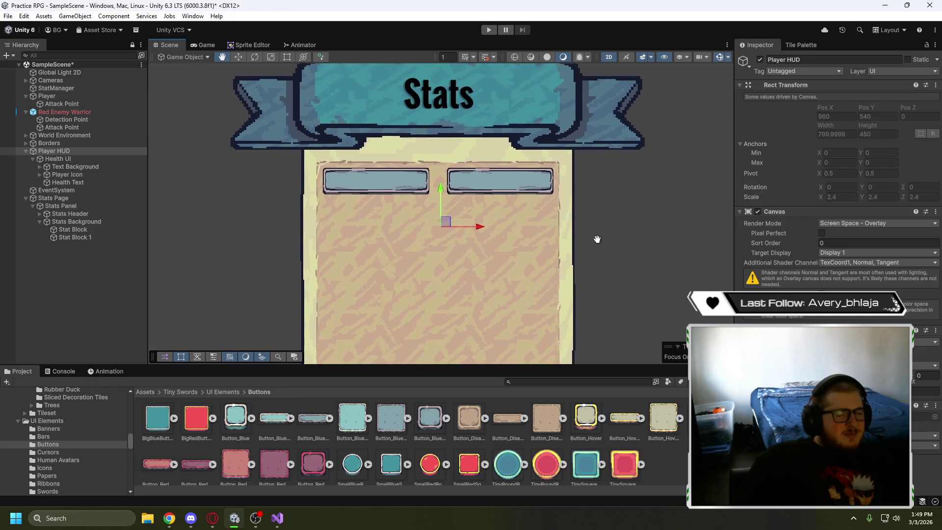
pyautogui.scroll(2, 619, 272)
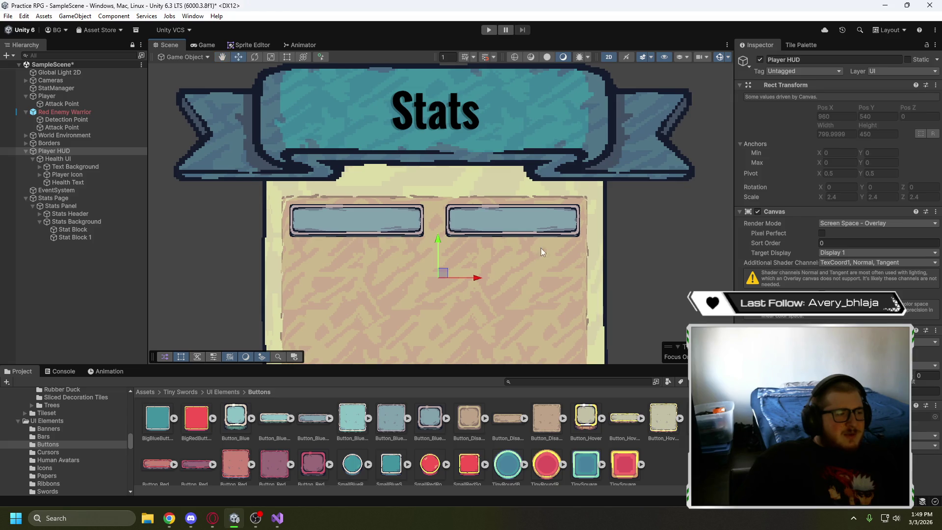
pyautogui.click(526, 225)
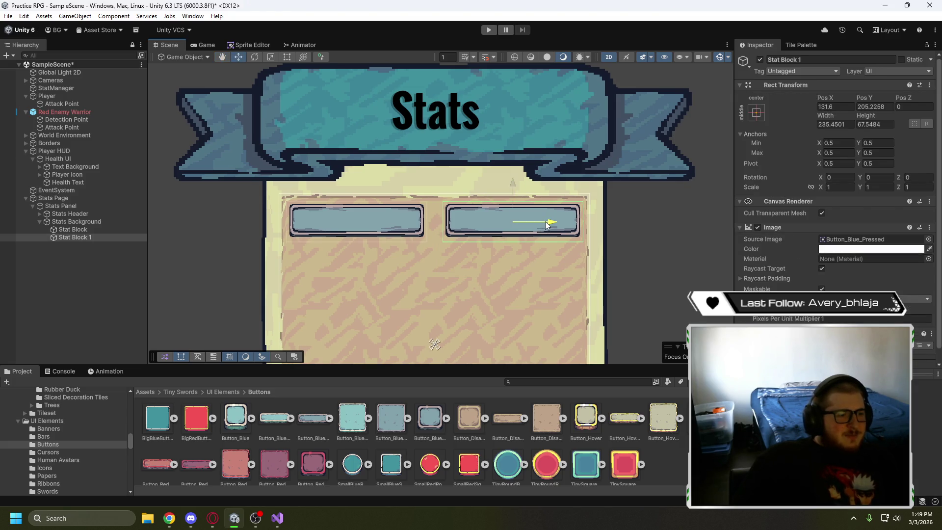
pyautogui.moveTo(546, 225); pyautogui.dragTo(544, 225)
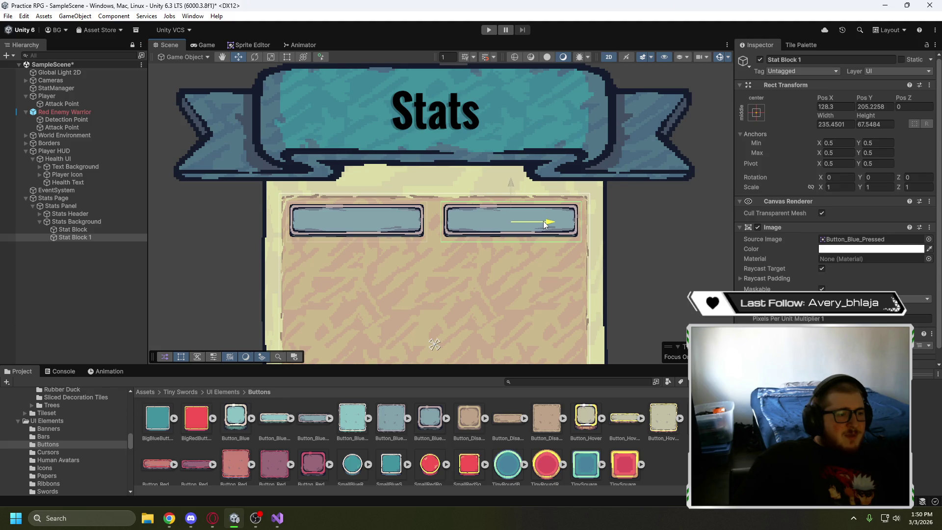
# Check both stat bars on the parchment, then resume the YouTube tutorial at 5:21
pyautogui.click(380, 223)
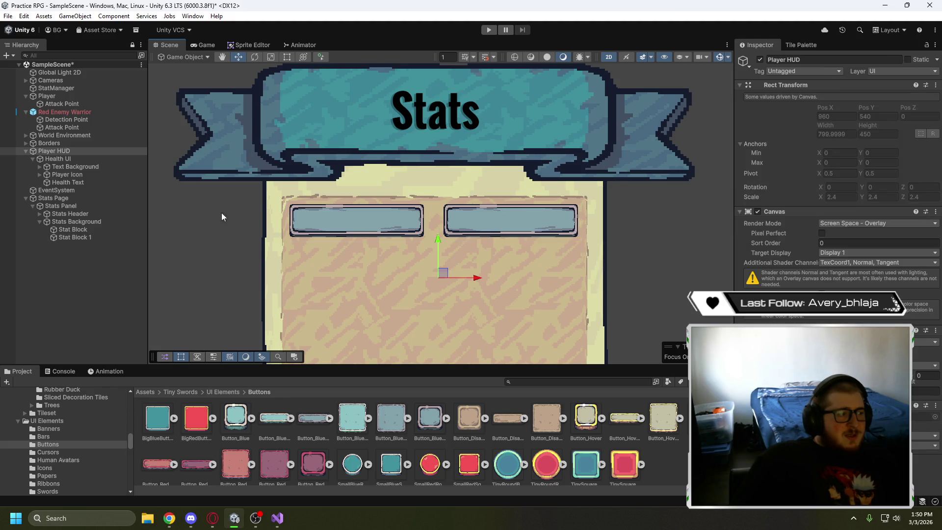
pyautogui.click(387, 223)
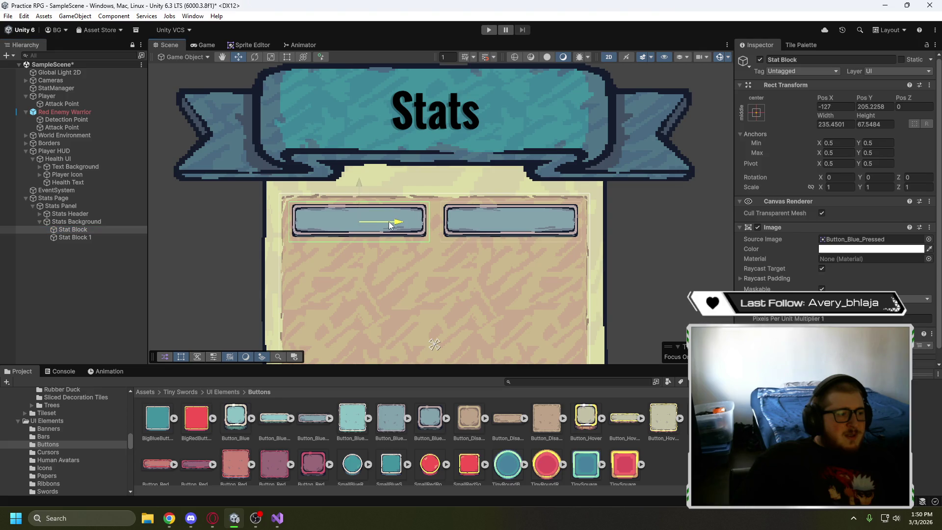
pyautogui.click(390, 224)
pyautogui.scroll(-3, 632, 269)
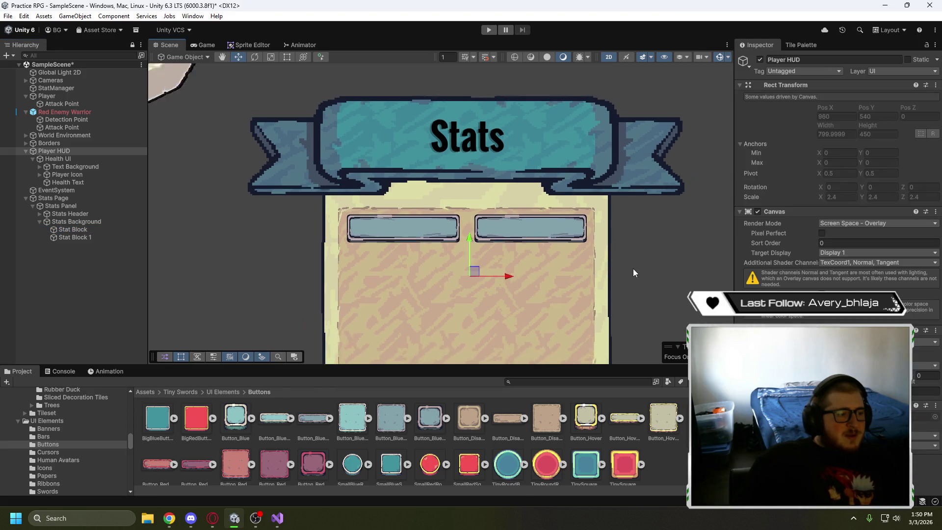
pyautogui.moveTo(637, 266)
pyautogui.mouseDown()
pyautogui.moveTo(607, 183)
pyautogui.moveTo(568, 214)
pyautogui.mouseUp()
pyautogui.scroll(-1, 607, 183)
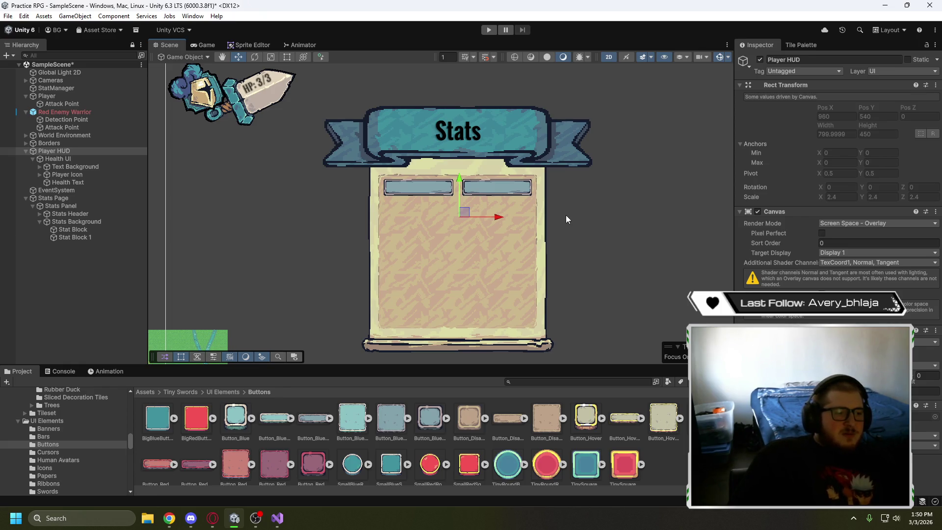
pyautogui.click(219, 520)
pyautogui.click(387, 288)
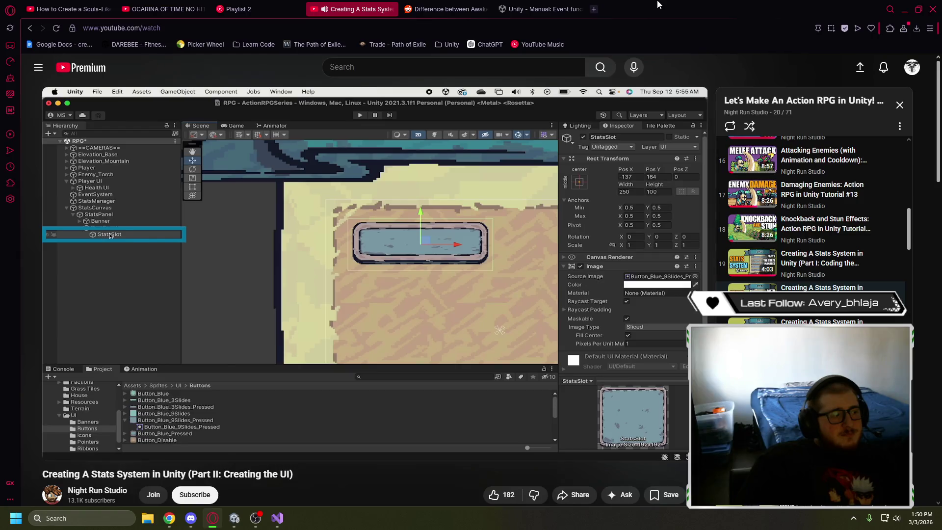
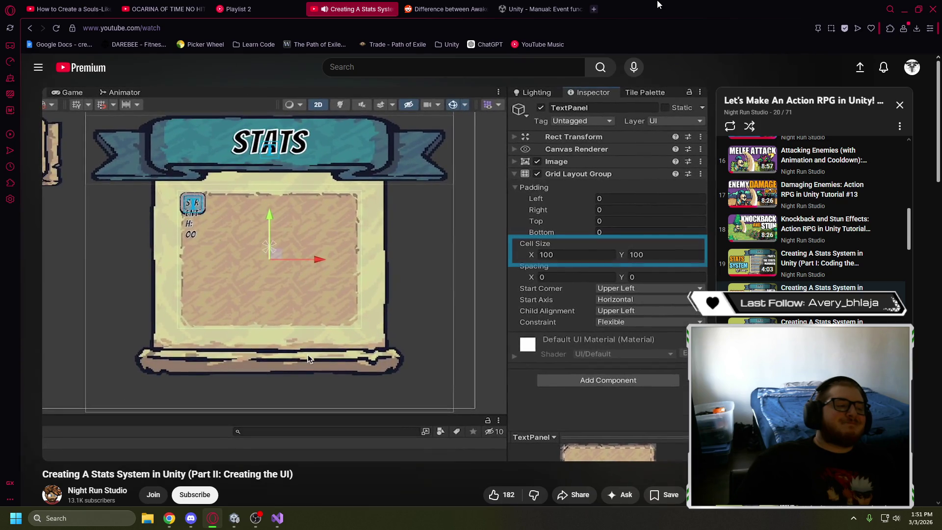
# Pause the YouTube stats-system tutorial and switch back to the Unity editor
pyautogui.click(399, 187)
pyautogui.click(233, 517)
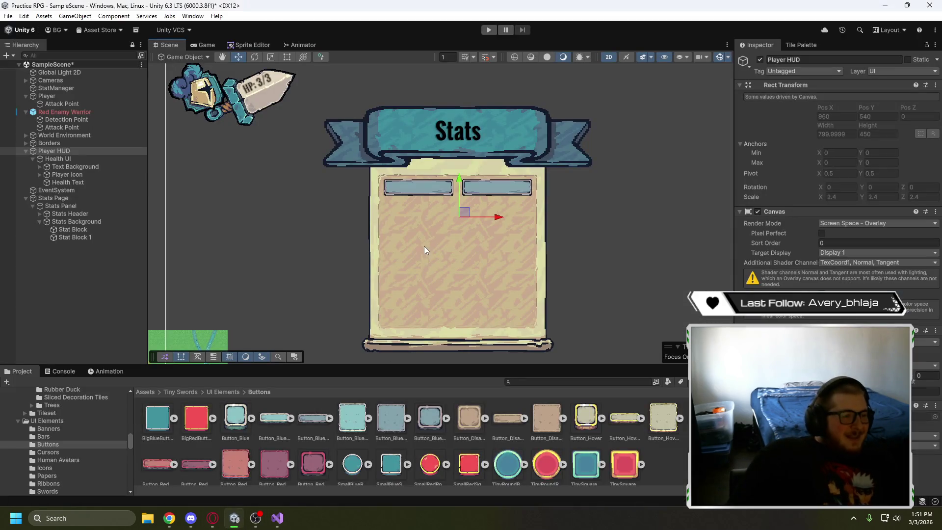
# Delete the second stat block and add a Text - TextMeshPro child to Stat Block
pyautogui.click(94, 238)
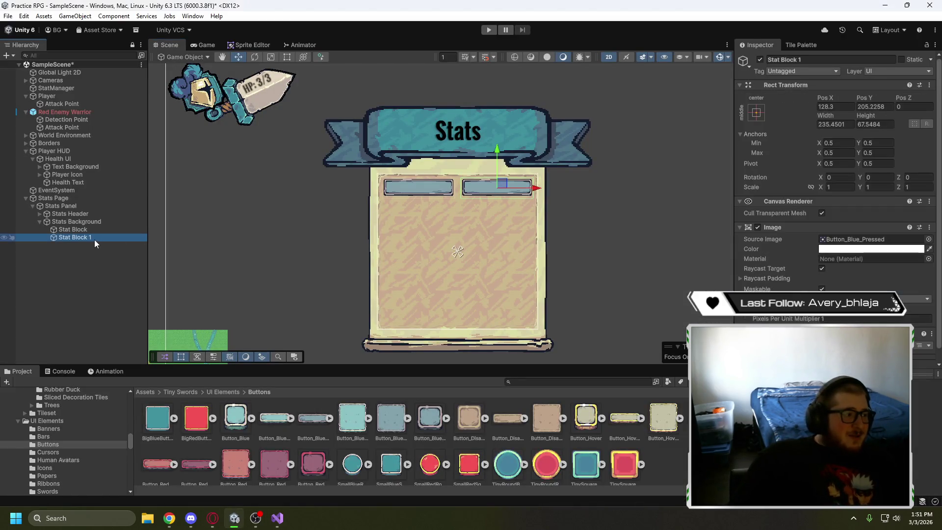
pyautogui.press('Delete')
pyautogui.rightClick(90, 230)
pyautogui.moveTo(145, 355)
pyautogui.click(297, 368)
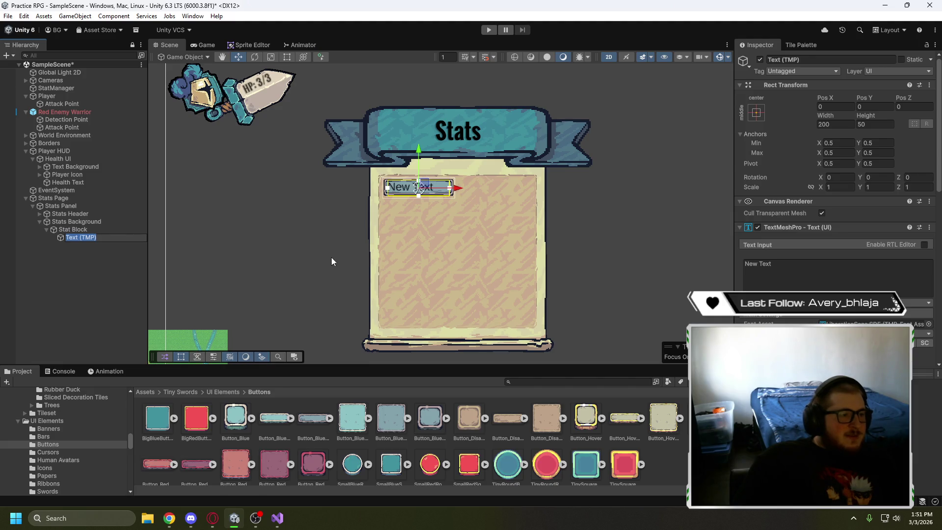
pyautogui.scroll(5, 402, 176)
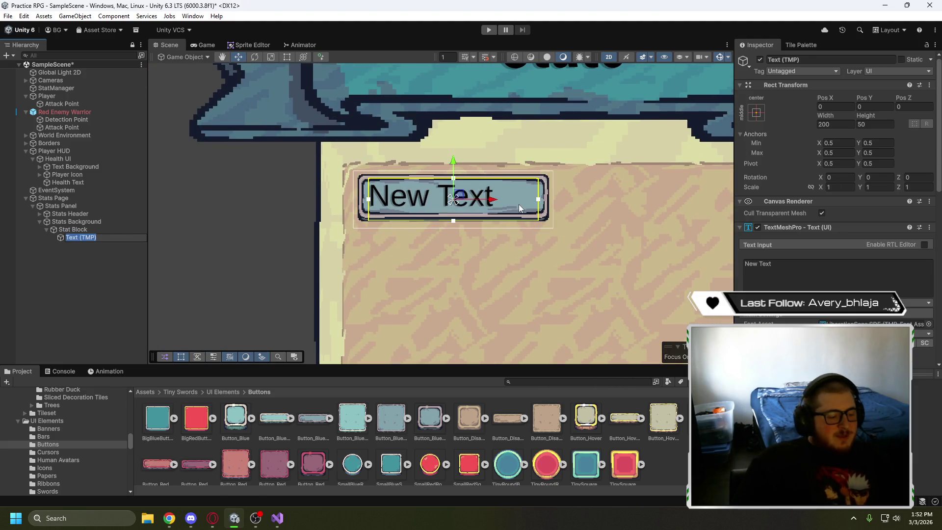
# Anchor the text to stretch across the stat block and trim its edges slightly inward
pyautogui.click(755, 114)
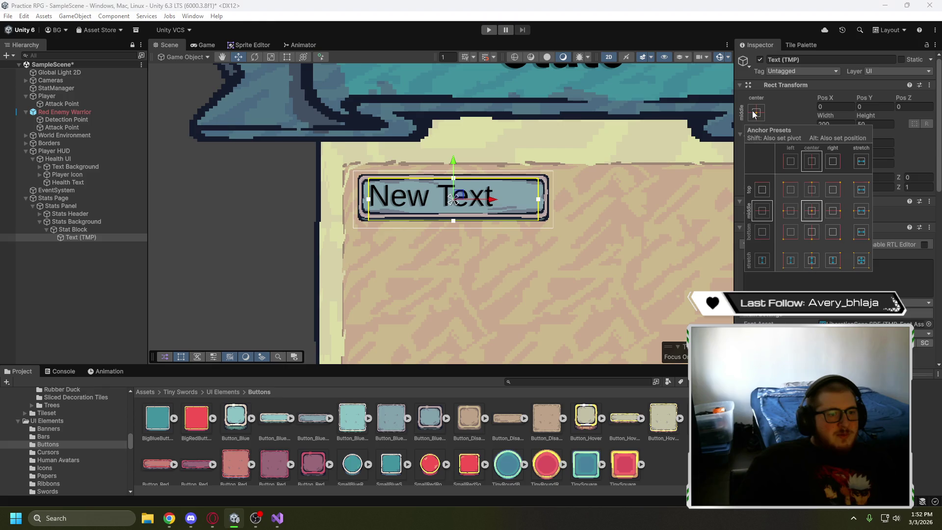
pyautogui.keyDown('alt'); pyautogui.click(860, 260); pyautogui.keyUp('alt')
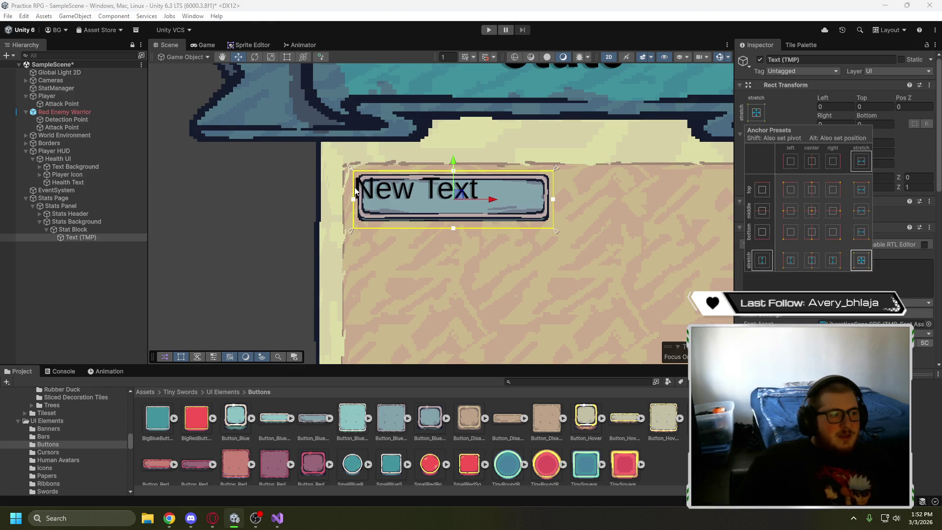
pyautogui.moveTo(354, 200); pyautogui.dragTo(357, 201)
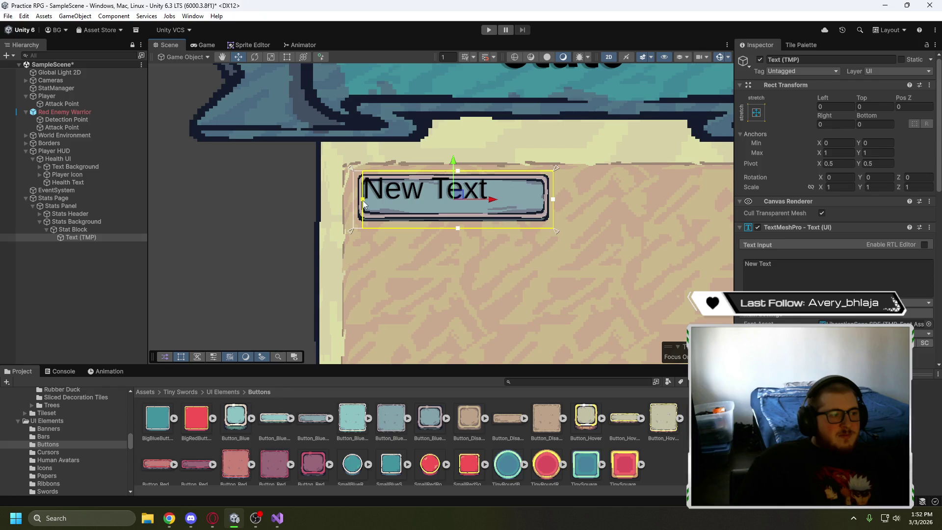
pyautogui.moveTo(457, 171); pyautogui.dragTo(458, 180)
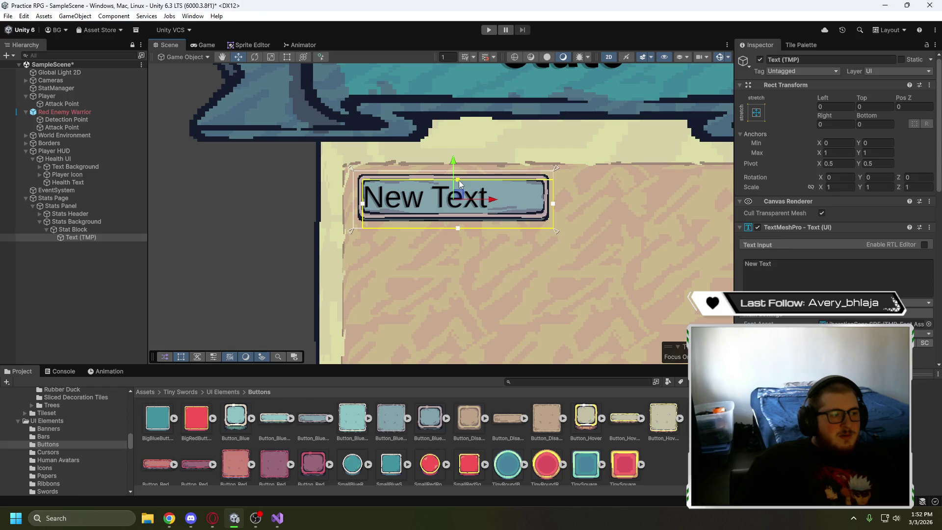
pyautogui.moveTo(457, 228); pyautogui.dragTo(451, 215)
pyautogui.moveTo(363, 199); pyautogui.dragTo(369, 200)
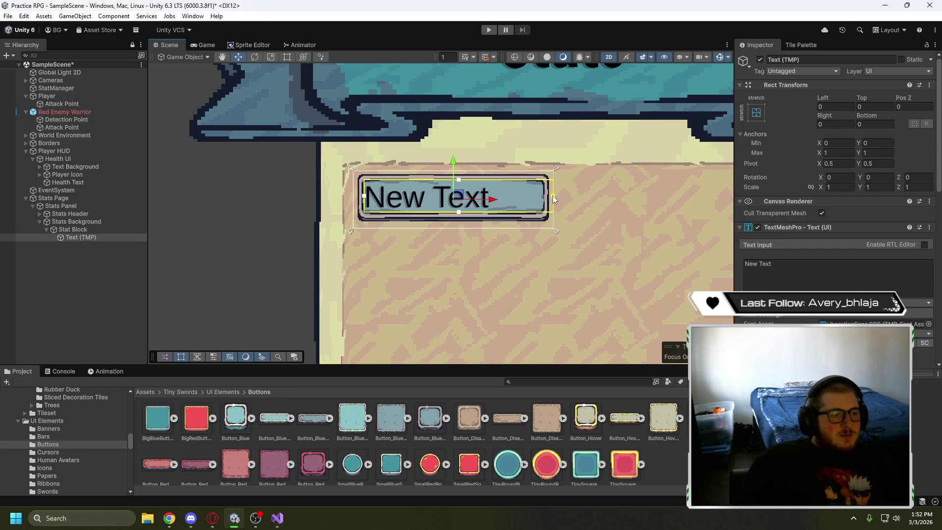
pyautogui.scroll(5, 492, 186)
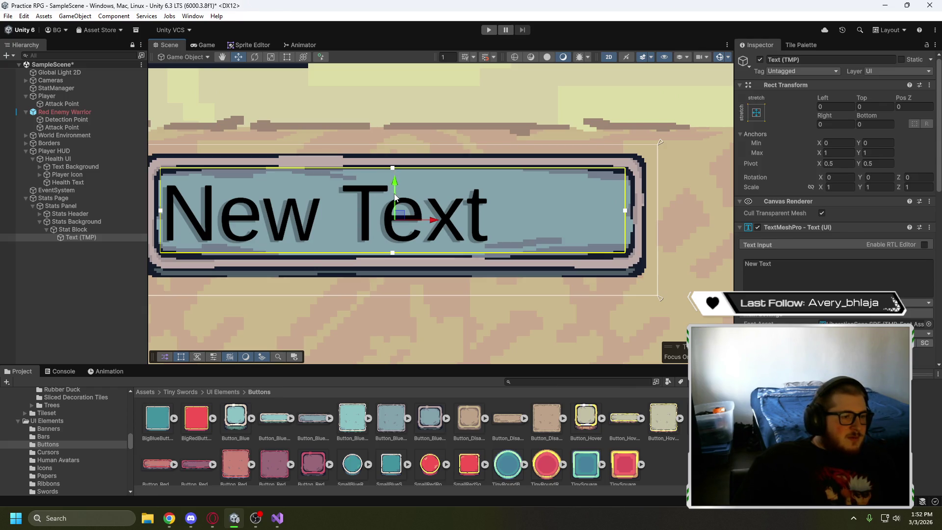
pyautogui.moveTo(163, 215); pyautogui.dragTo(166, 212)
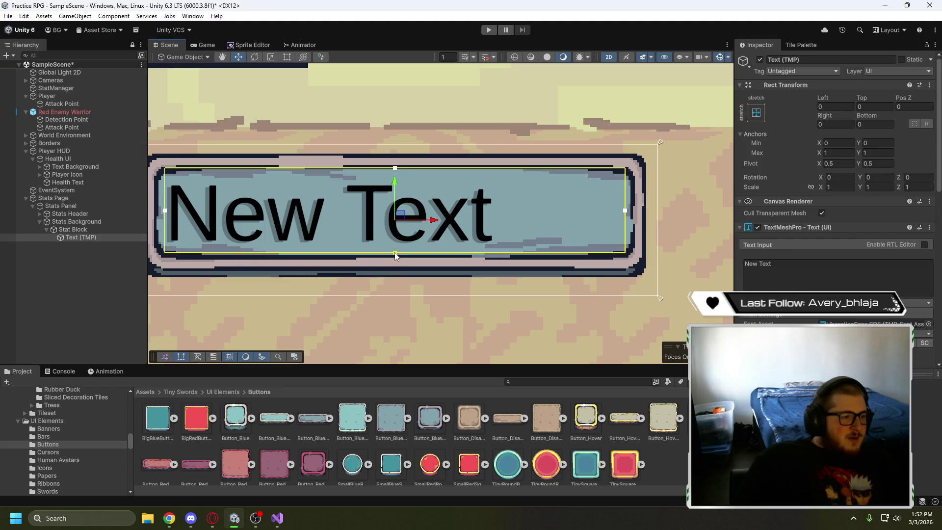
pyautogui.moveTo(395, 252); pyautogui.dragTo(395, 251)
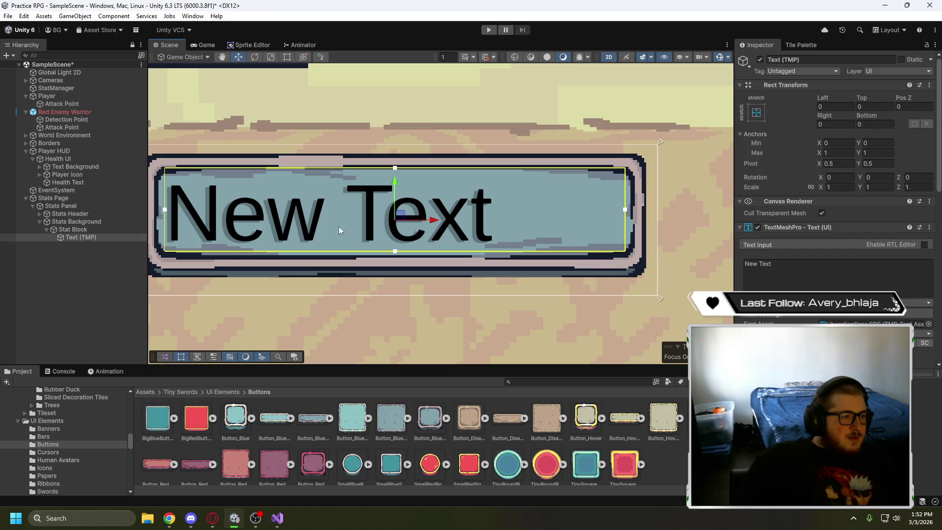
pyautogui.scroll(-5, 339, 231)
pyautogui.moveTo(375, 284); pyautogui.dragTo(424, 237)
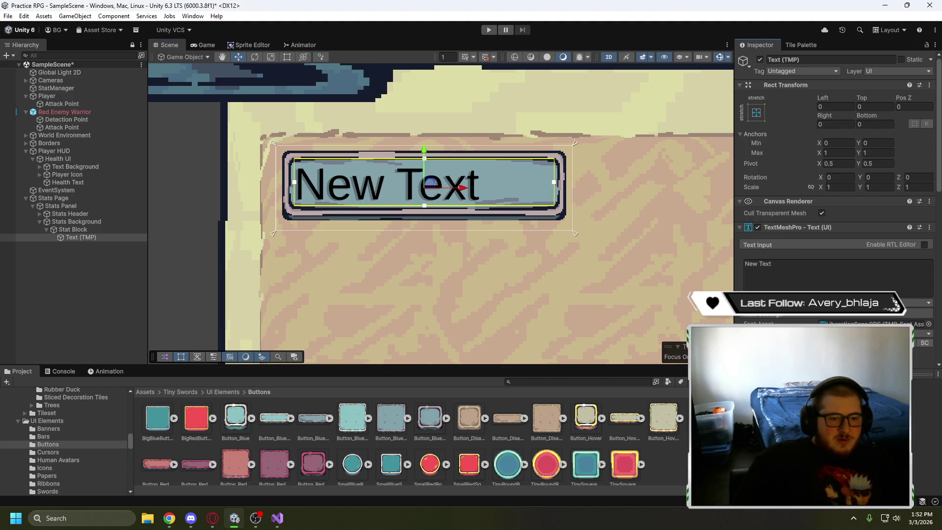
# Reduce the label's font size to 28 and centre its text
pyautogui.press('Return')
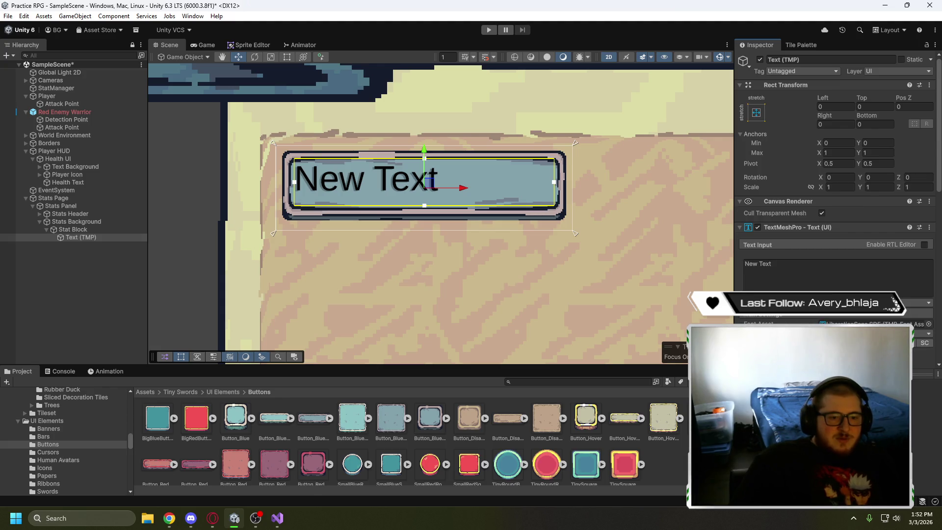
pyautogui.scroll(-3, 841, 271)
pyautogui.scroll(-3, 844, 279)
pyautogui.click(836, 285)
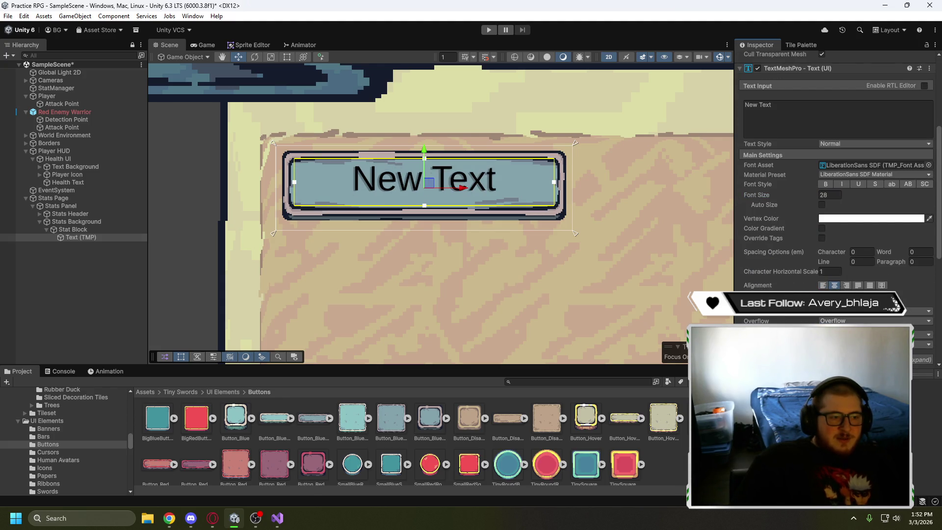
# Left-align the label and change its text to 'Strength: 00'
pyautogui.click(822, 285)
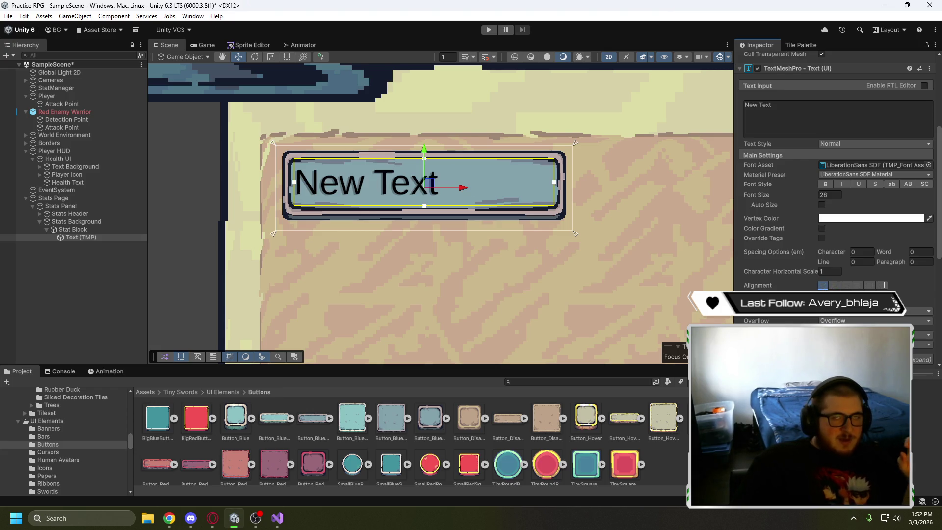
pyautogui.click(795, 111)
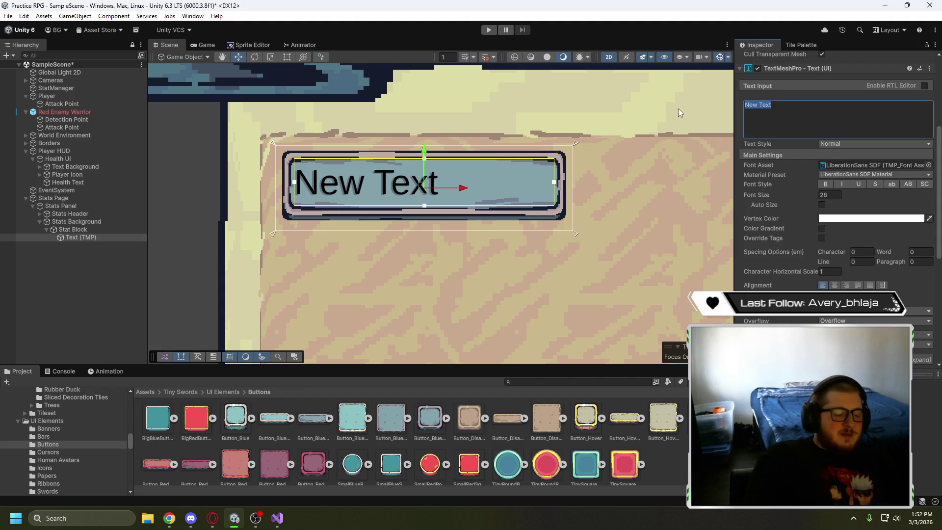
pyautogui.write('Stre')
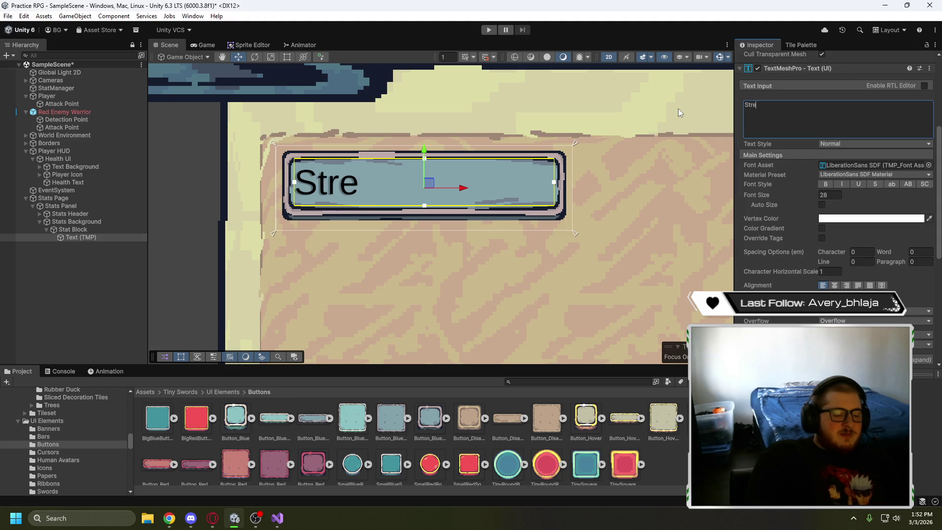
pyautogui.write('ngth')
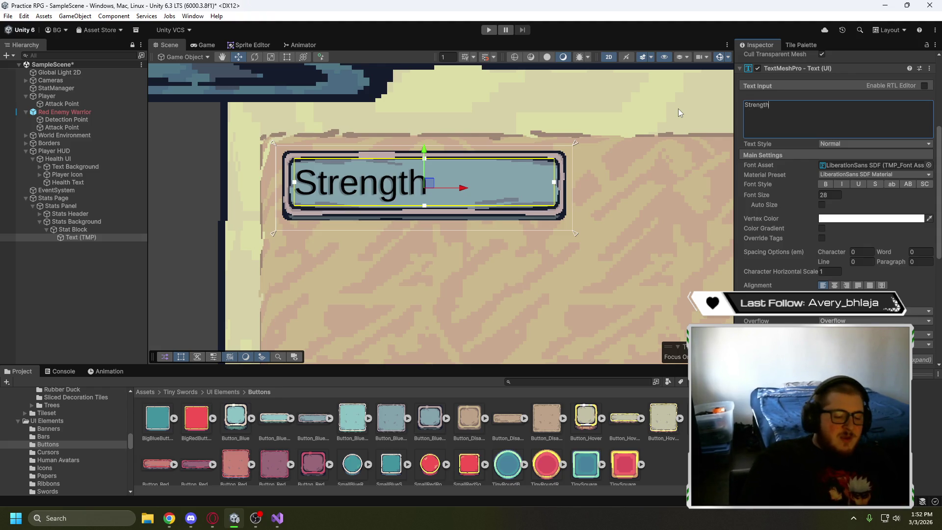
pyautogui.write(': 00')
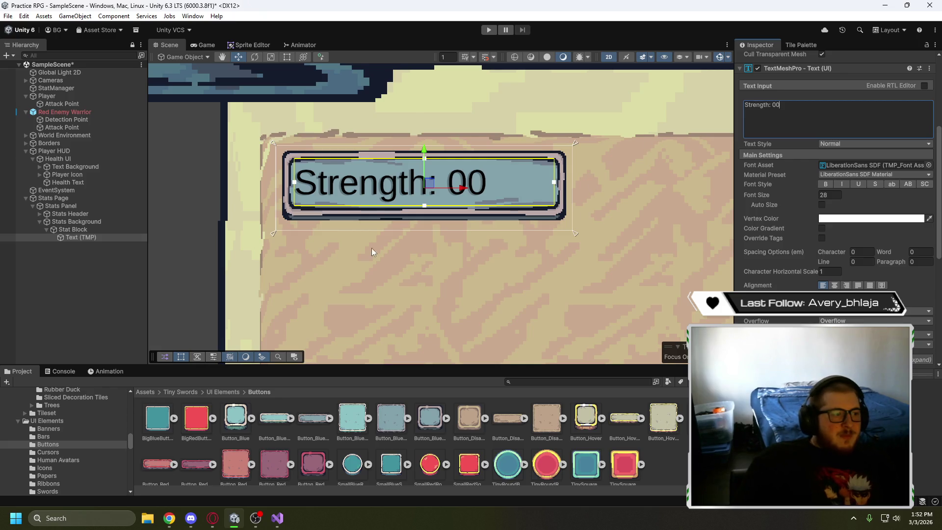
# Start renaming the Text (TMP) object to Stat Text
pyautogui.click(84, 281)
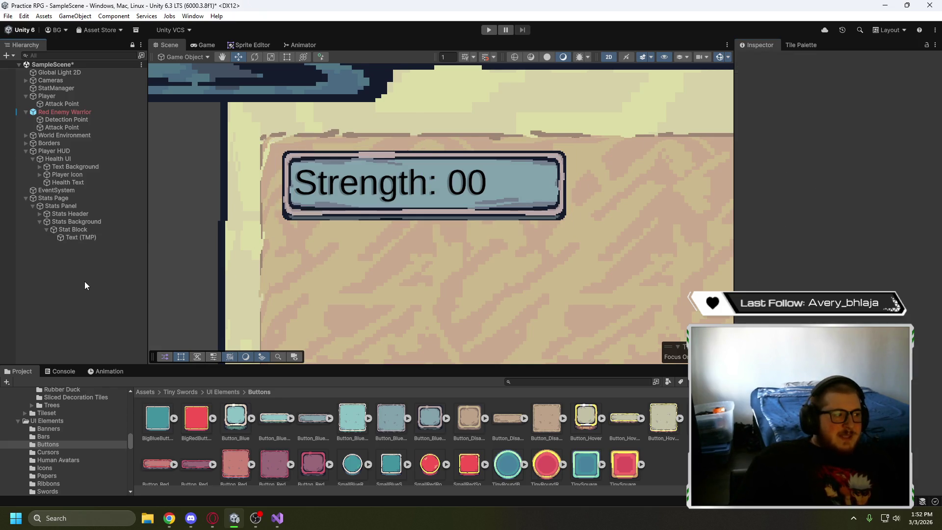
pyautogui.click(96, 238)
pyautogui.click(96, 237)
pyautogui.write('Stat Text')
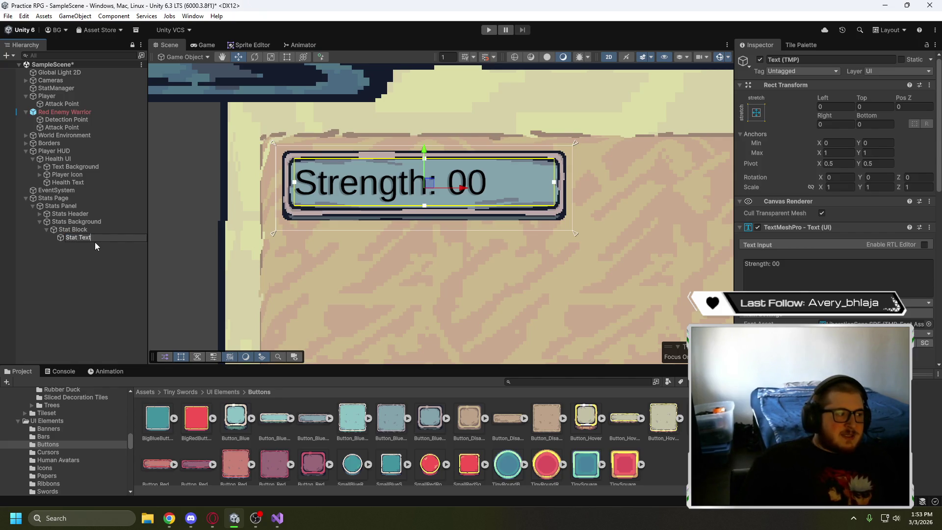
# Confirm the name Stat Text and open the Assets/Prefabs folder
pyautogui.click(98, 245)
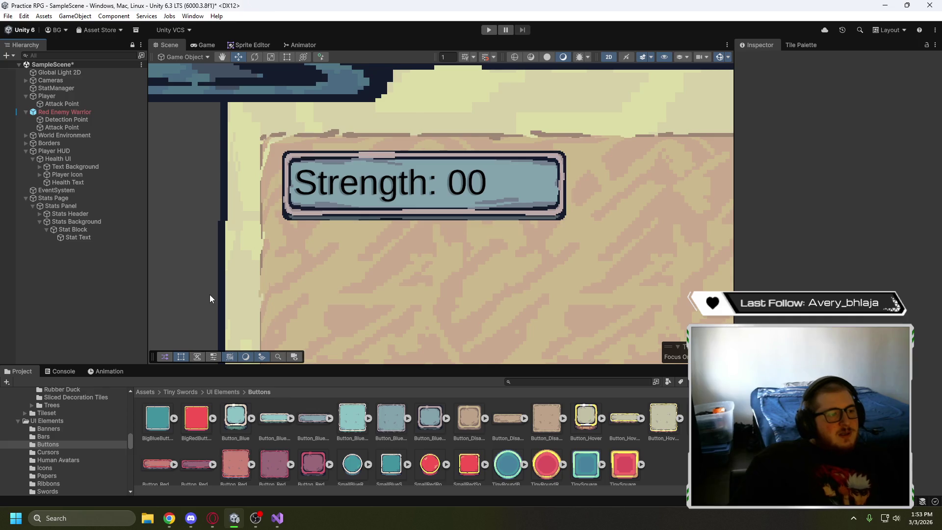
pyautogui.click(139, 391)
pyautogui.click(231, 418)
pyautogui.doubleClick(231, 419)
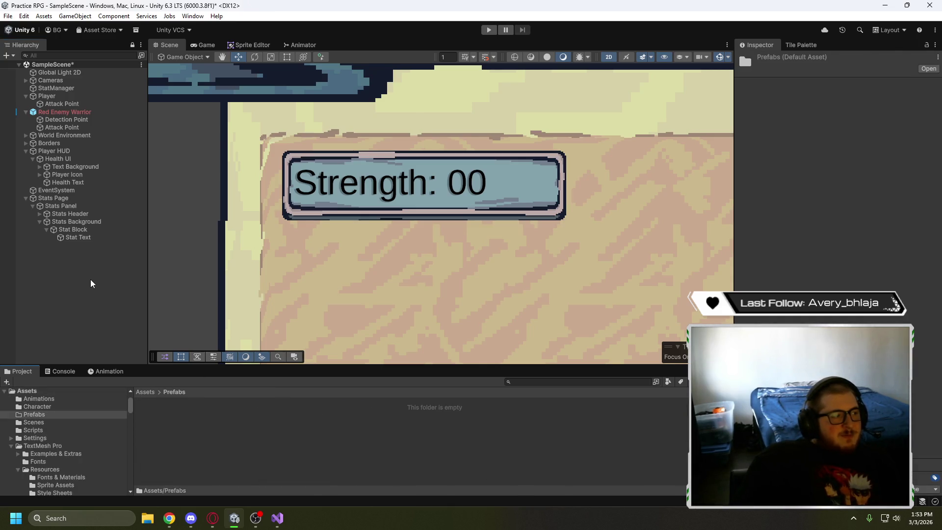
pyautogui.click(90, 112)
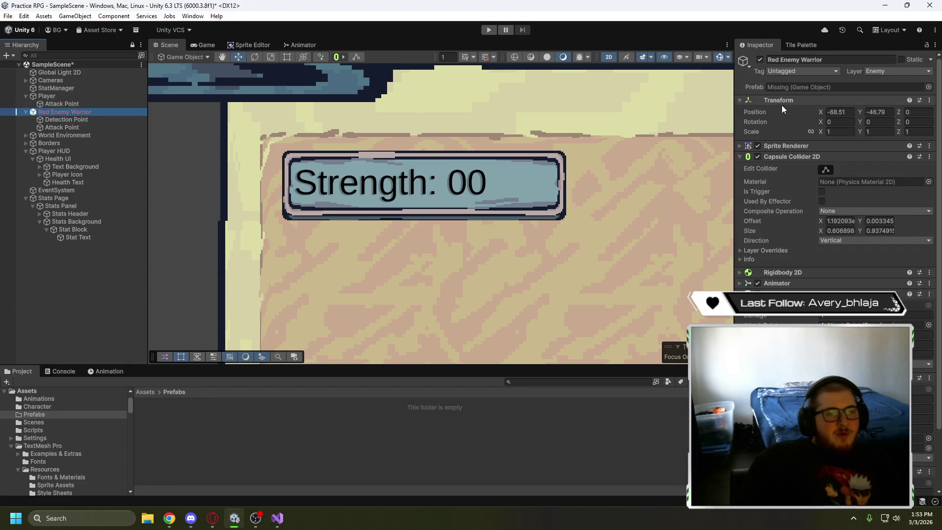
pyautogui.scroll(-8, 319, 226)
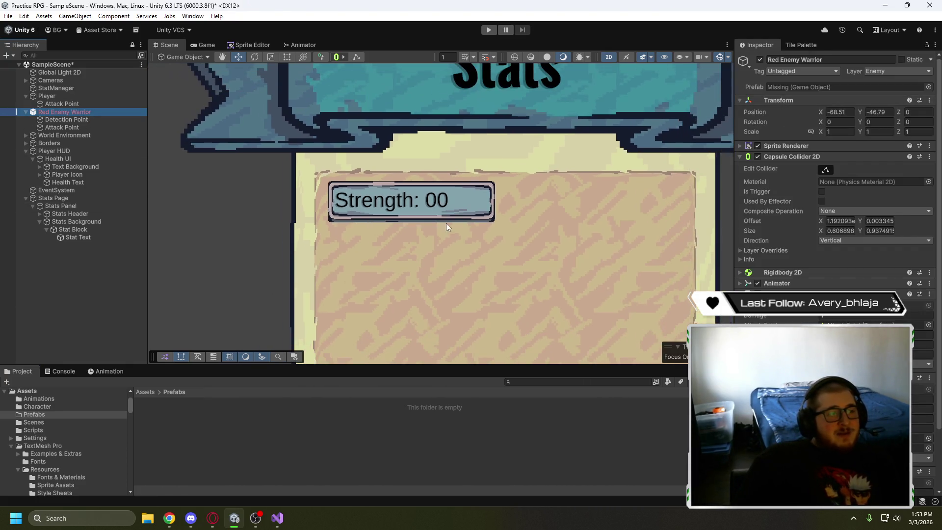
pyautogui.moveTo(634, 223)
pyautogui.mouseDown()
pyautogui.moveTo(569, 227)
pyautogui.moveTo(570, 237)
pyautogui.mouseUp()
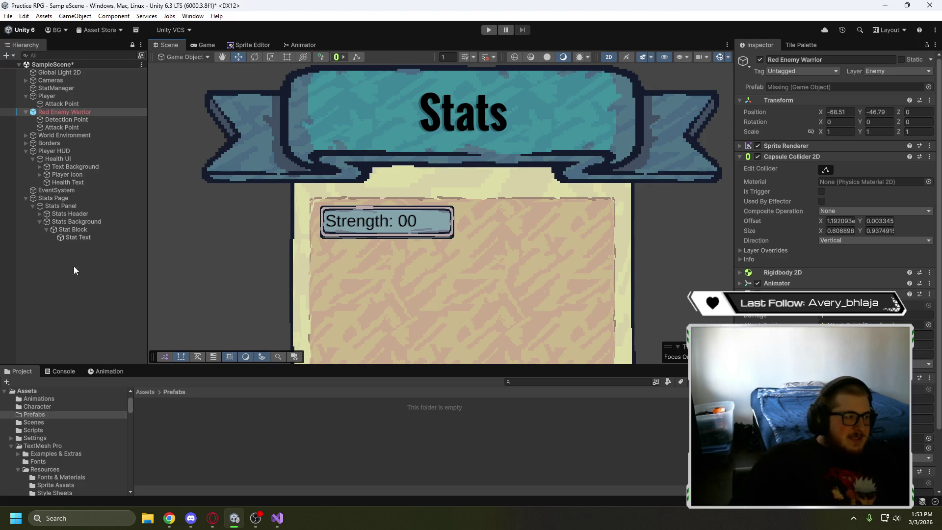
# Drag Stat Block into the Prefabs folder to save it as a prefab
pyautogui.rightClick(70, 229)
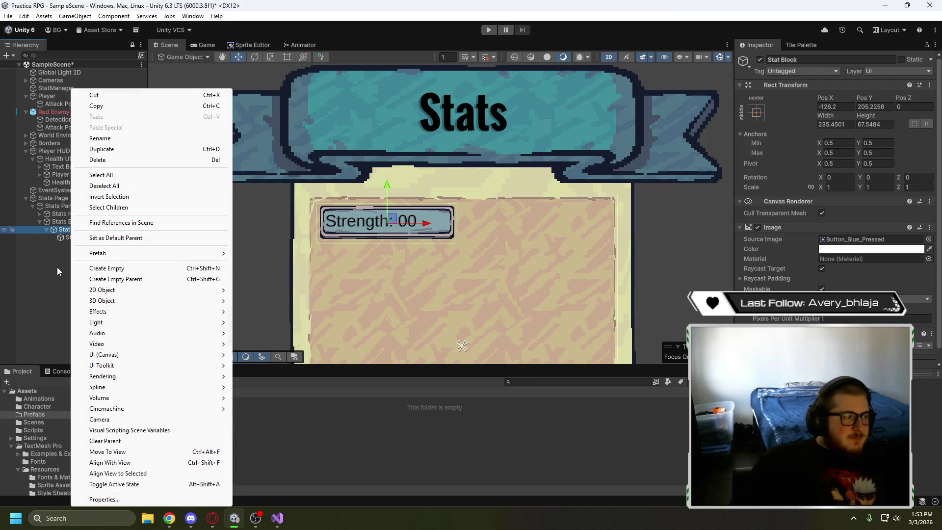
pyautogui.click(58, 266)
pyautogui.moveTo(66, 228)
pyautogui.mouseDown()
pyautogui.moveTo(223, 440)
pyautogui.moveTo(221, 432)
pyautogui.mouseUp()
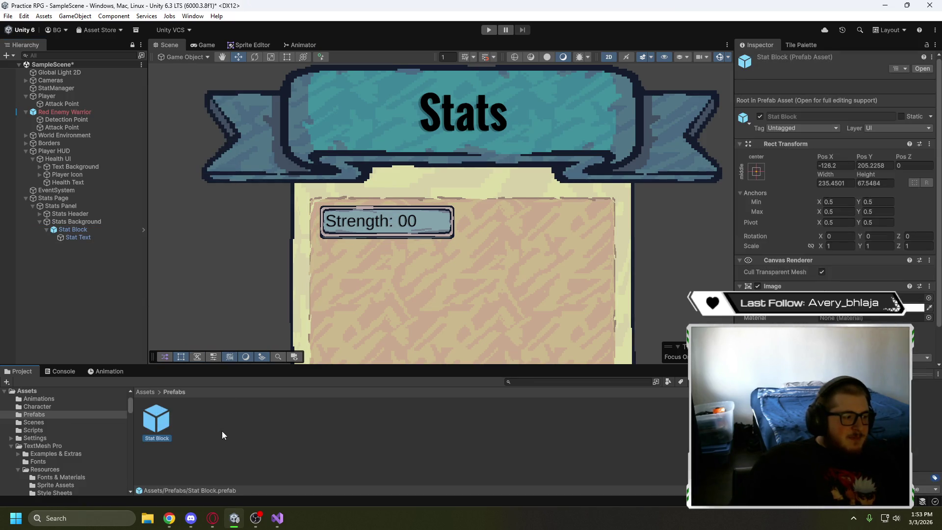
pyautogui.click(222, 431)
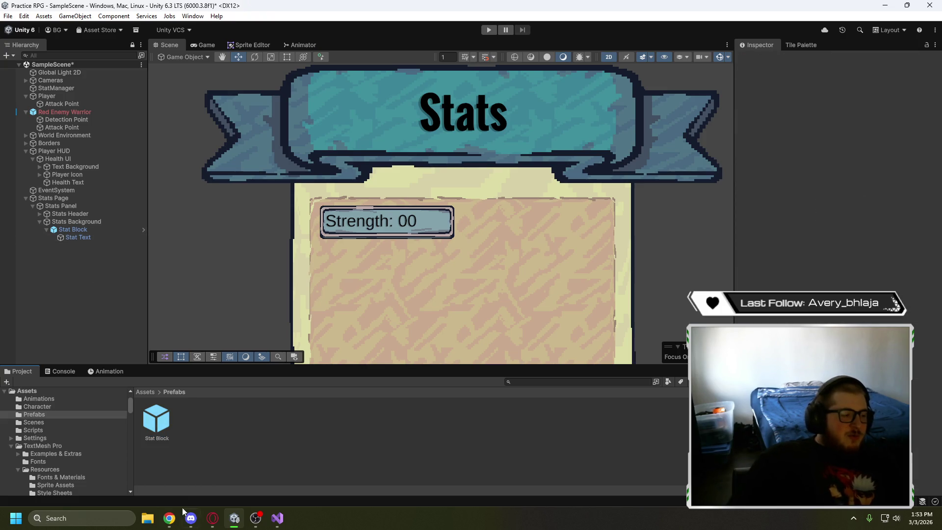
pyautogui.click(212, 520)
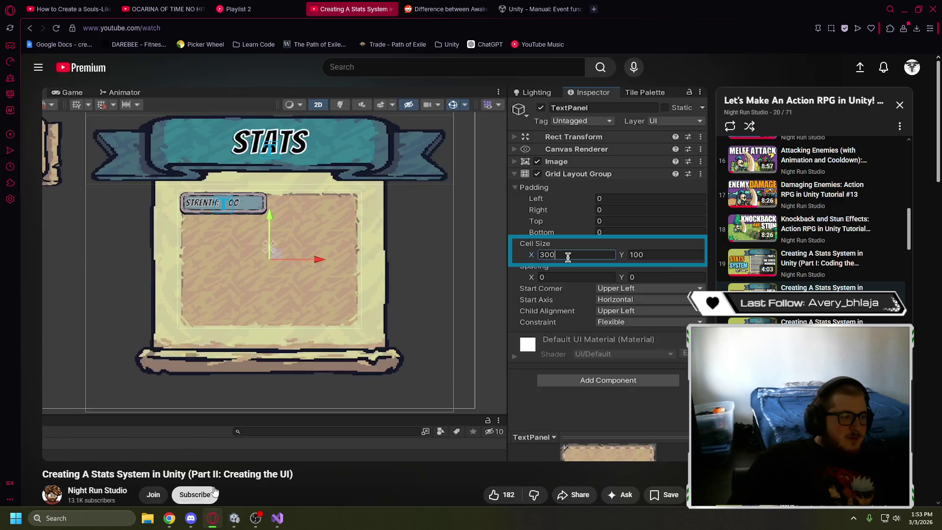
# Rewind the tutorial to its Grid Layout Group step, pausing at 6:41 with 100×100 cells
pyautogui.click(220, 325)
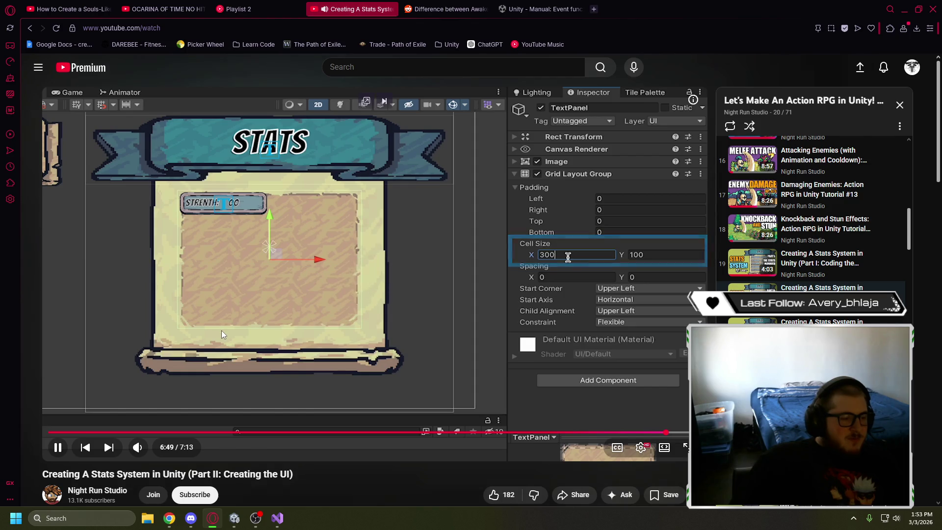
pyautogui.click(242, 322)
pyautogui.click(243, 323)
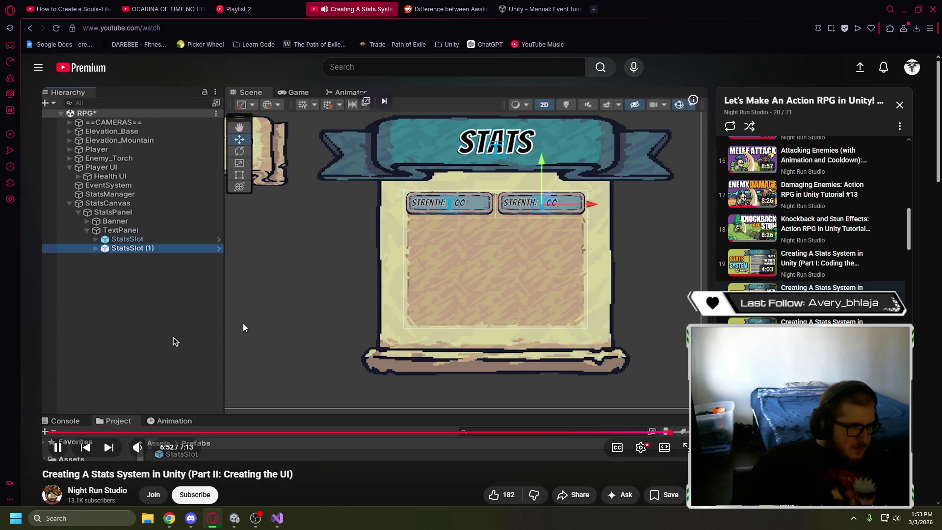
pyautogui.click(251, 327)
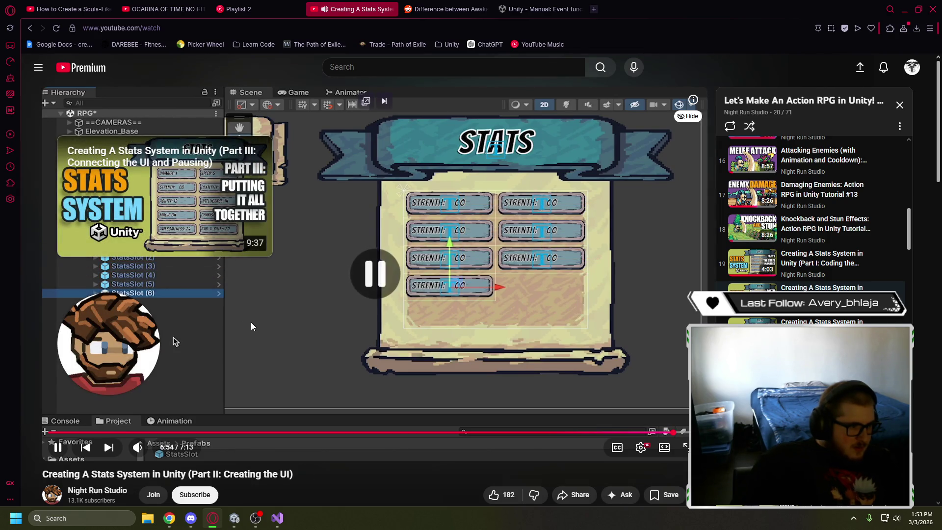
pyautogui.press('Left')
pyautogui.press('Left')
pyautogui.press('Left')
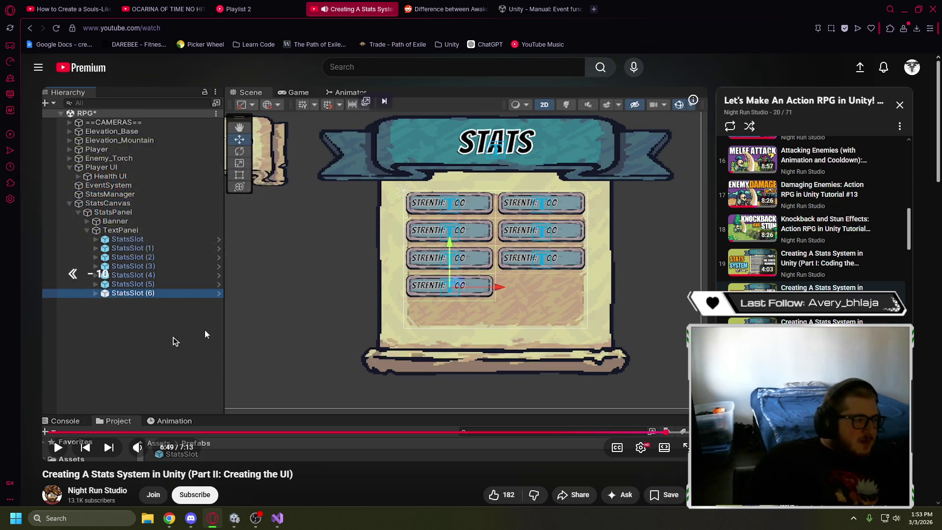
pyautogui.press('Left')
pyautogui.press('Left')
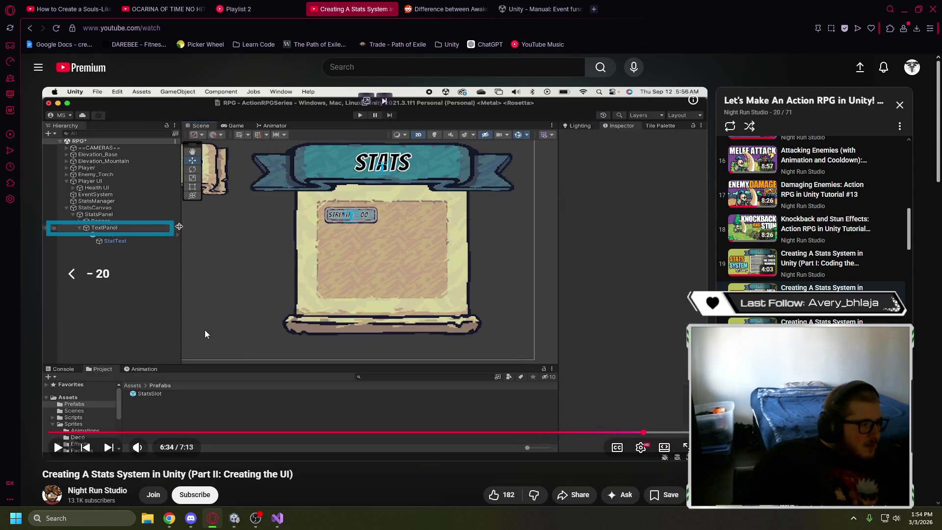
pyautogui.press('space')
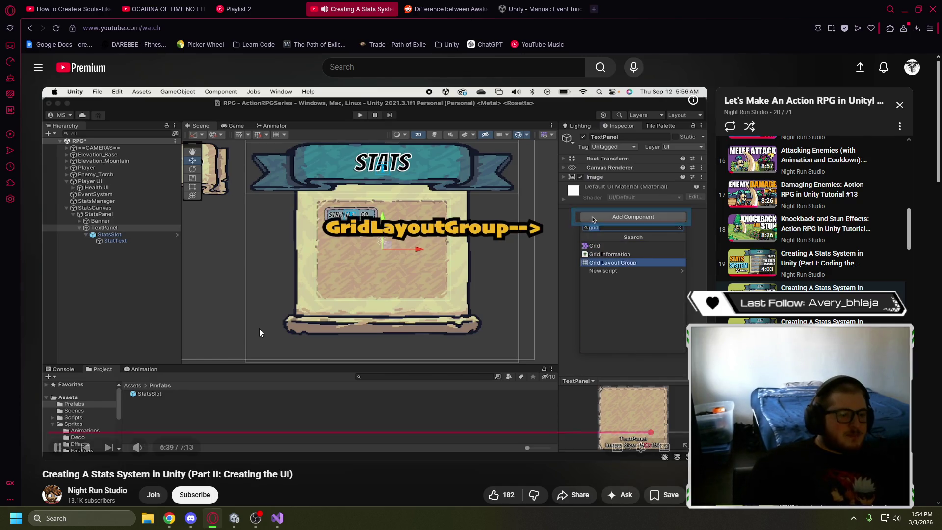
pyautogui.click(391, 288)
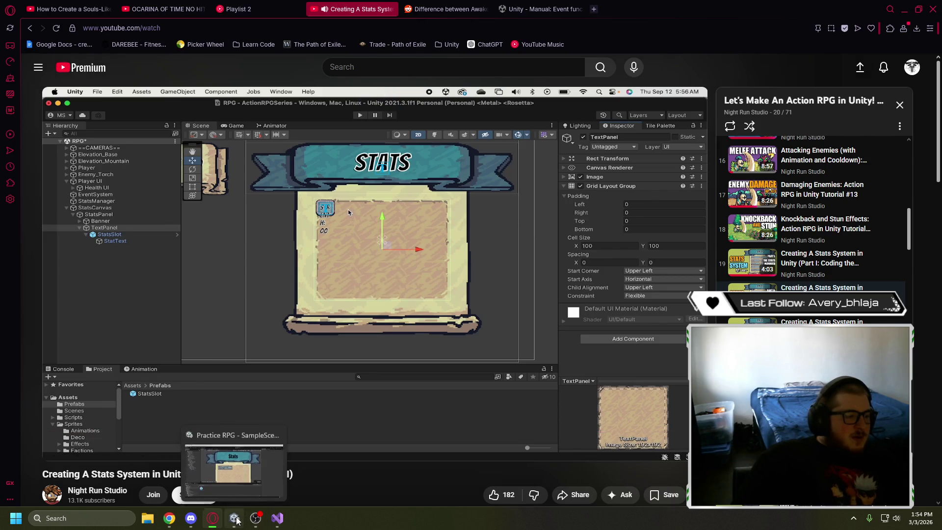
pyautogui.click(237, 520)
pyautogui.click(88, 222)
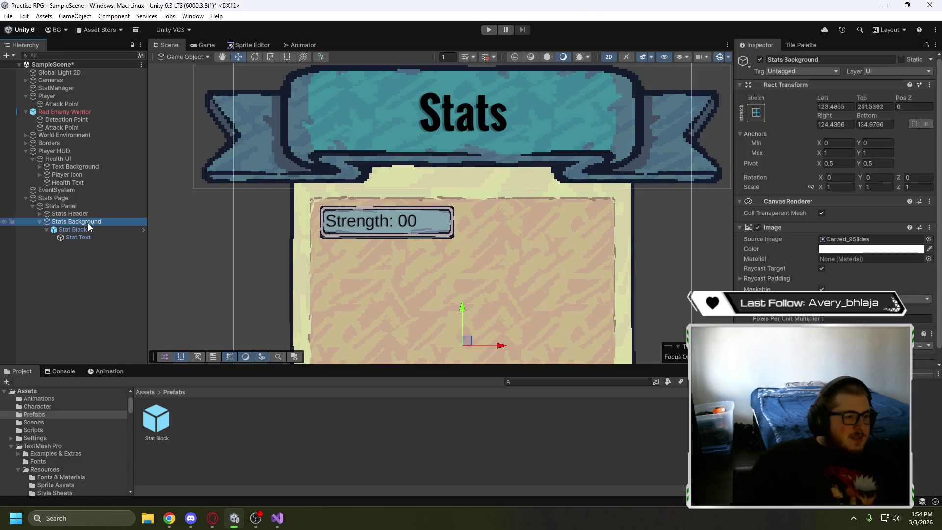
pyautogui.click(212, 518)
pyautogui.click(233, 518)
pyautogui.rightClick(93, 221)
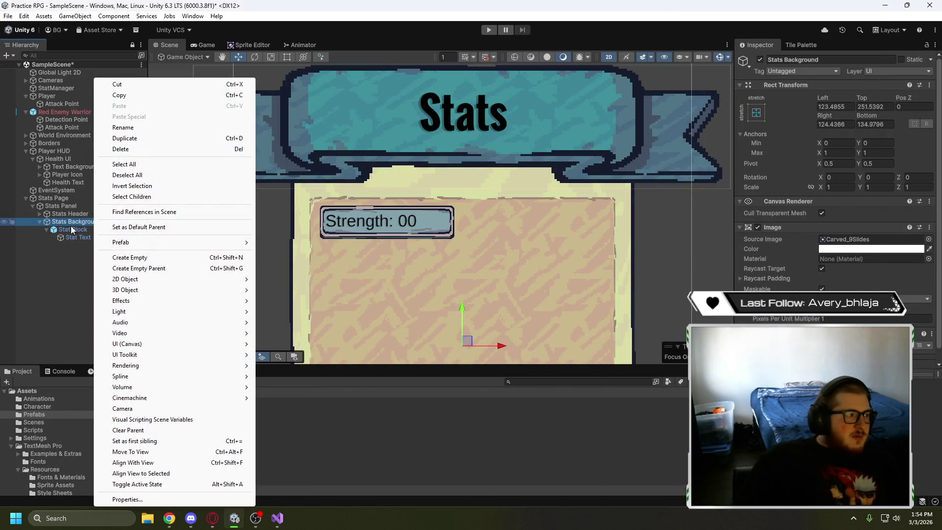
pyautogui.press('Escape')
pyautogui.scroll(-1, 838, 205)
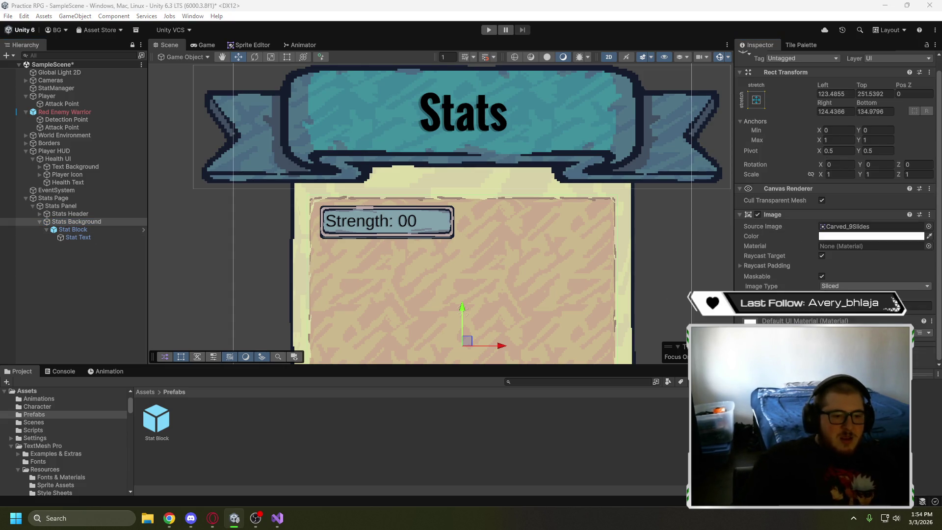
pyautogui.press('Return')
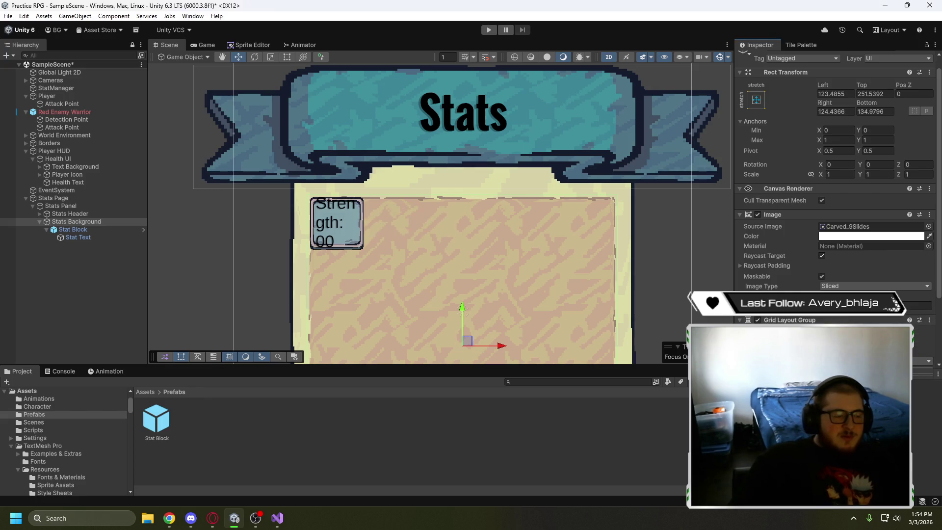
pyautogui.scroll(-3, 798, 237)
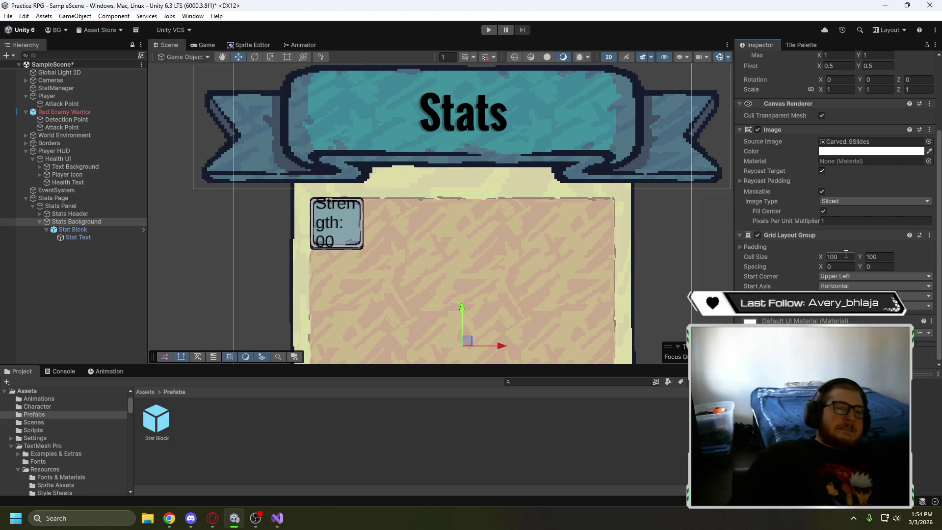
pyautogui.hotkey('ctrl', 'z')
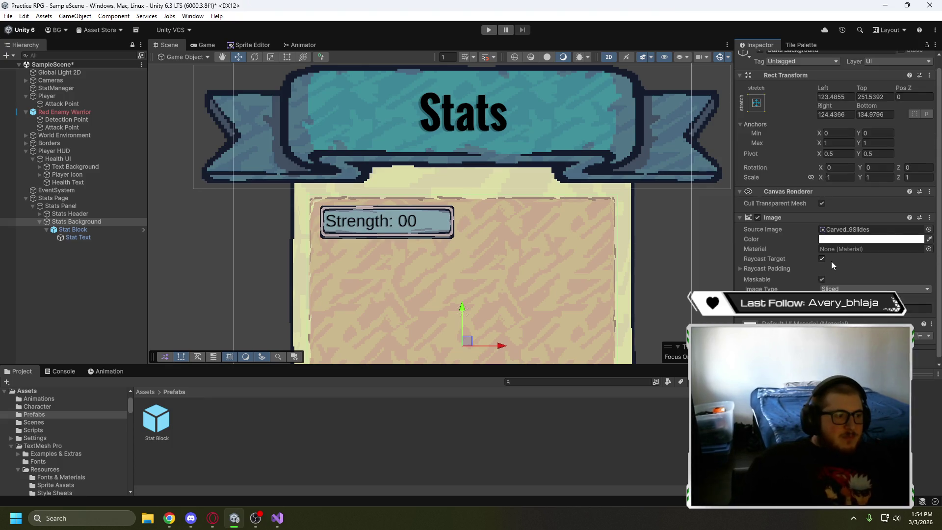
pyautogui.click(90, 228)
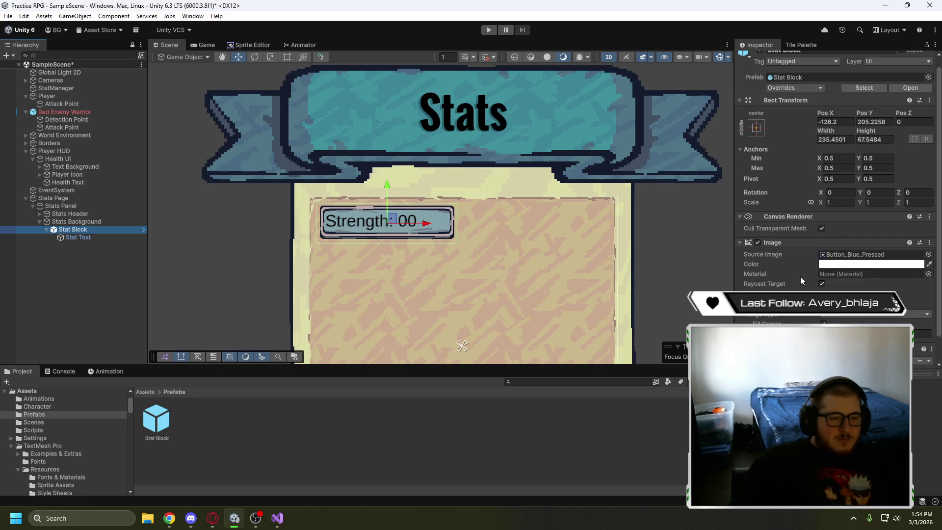
pyautogui.scroll(-1, 801, 275)
pyautogui.scroll(2, 793, 277)
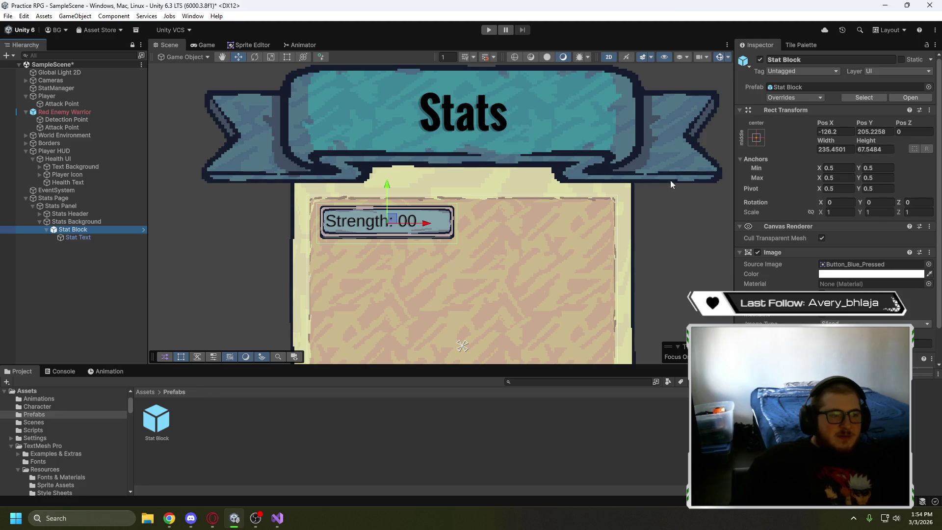
pyautogui.click(81, 222)
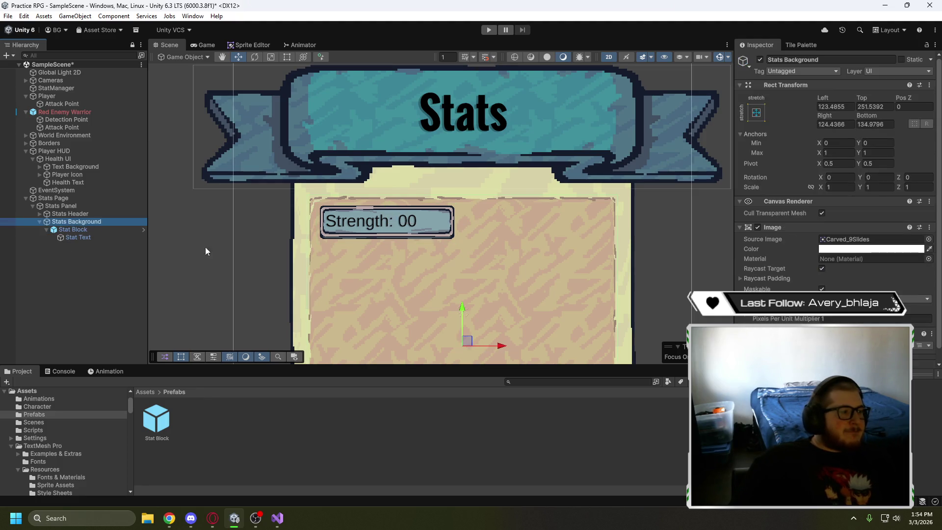
# Add a Grid Layout Group to Stats Background with a 235×67 cell size
pyautogui.scroll(-1, 833, 206)
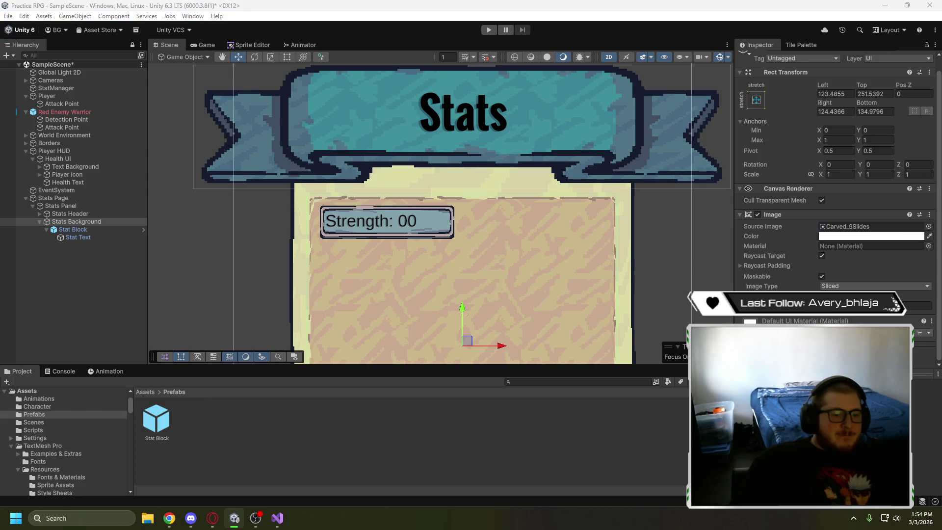
pyautogui.press('Return')
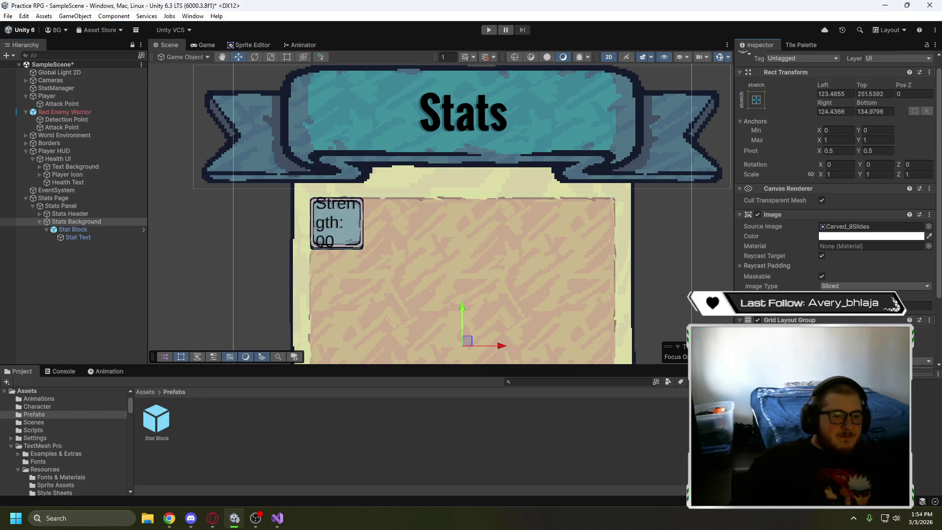
pyautogui.press('Return')
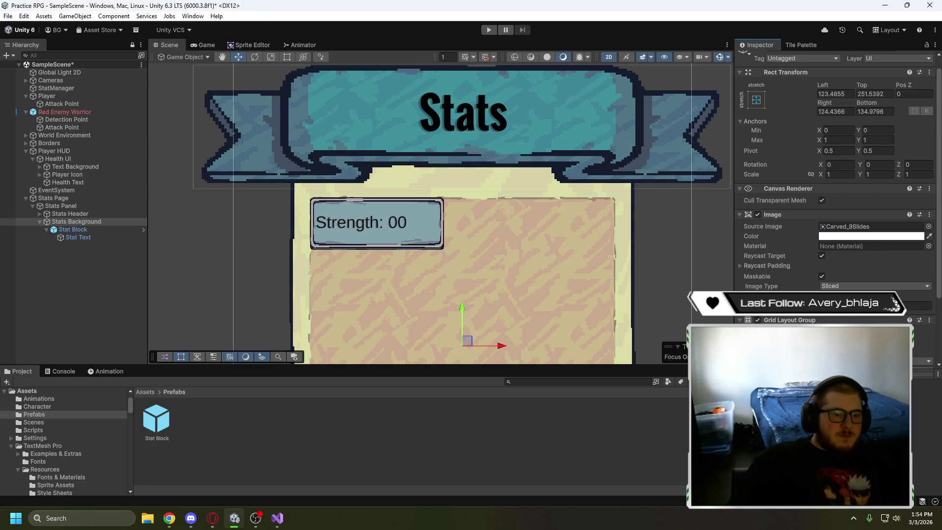
pyautogui.press('Return')
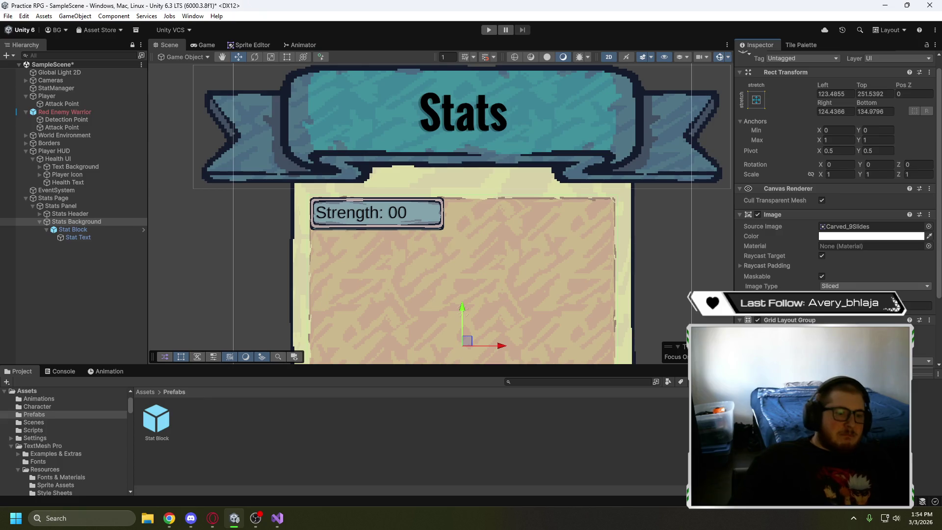
pyautogui.scroll(-3, 833, 317)
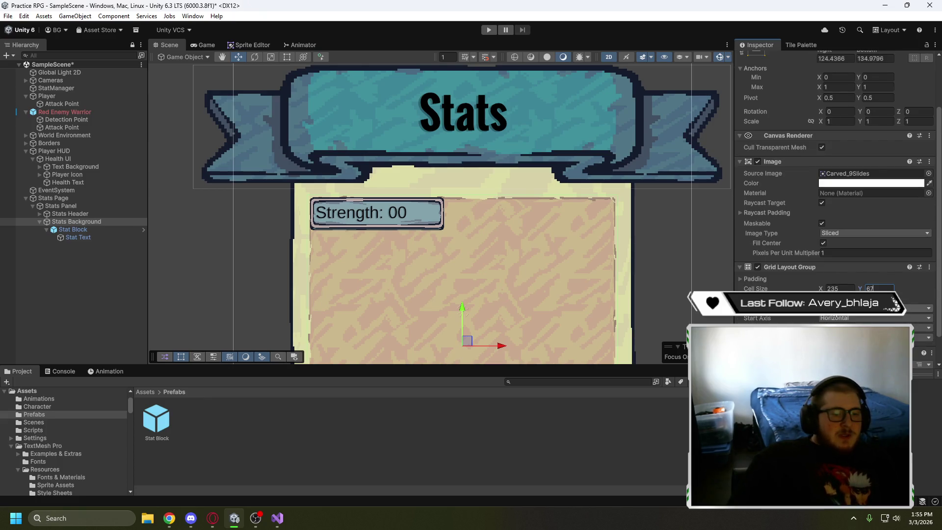
pyautogui.click(807, 314)
pyautogui.scroll(-2, 806, 315)
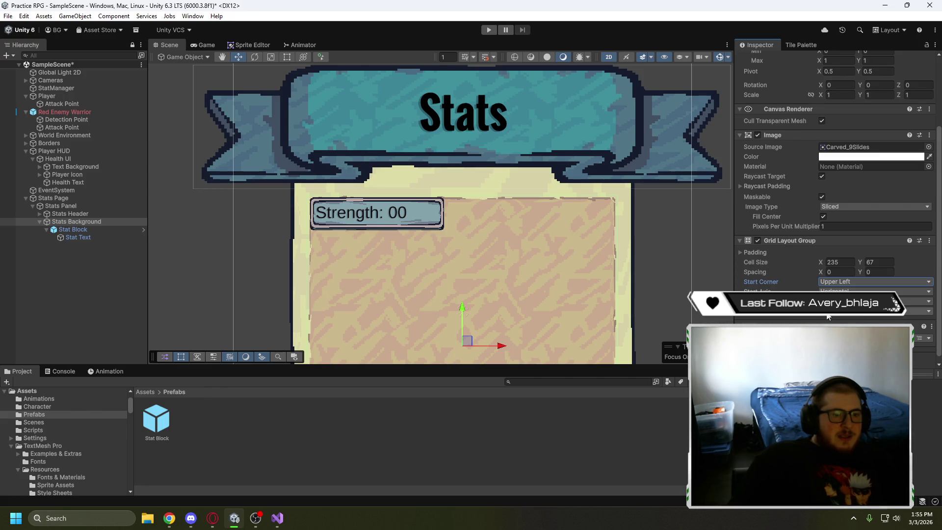
# Set the grid's left and top padding to 10
pyautogui.click(740, 251)
pyautogui.click(839, 261)
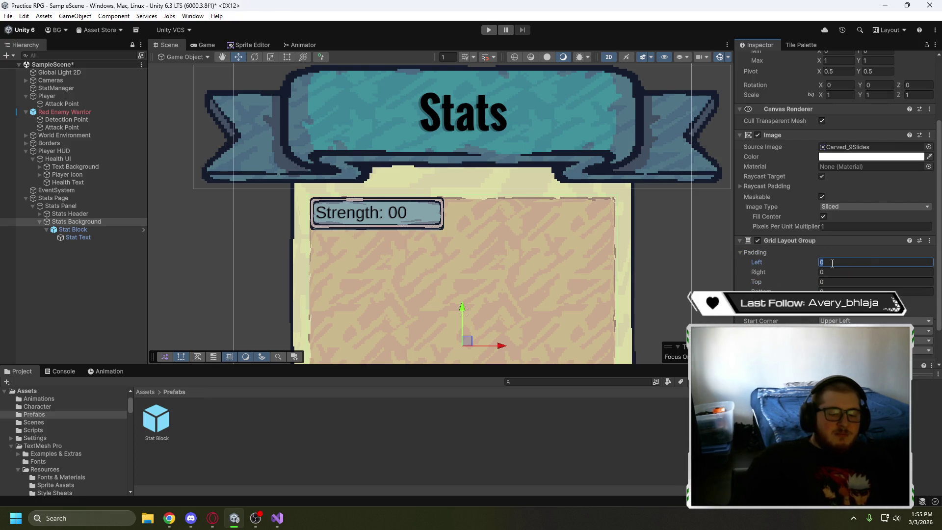
pyautogui.write('10')
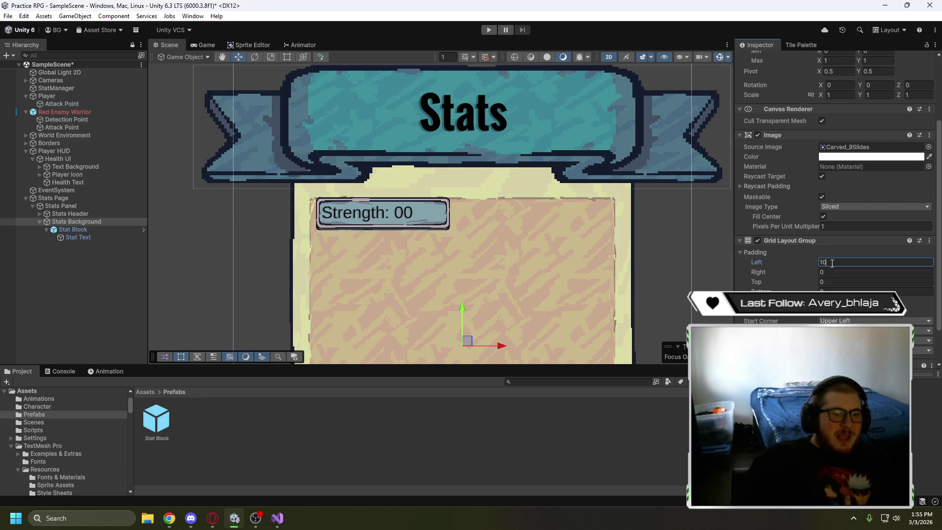
pyautogui.press('Tab')
pyautogui.press('Tab')
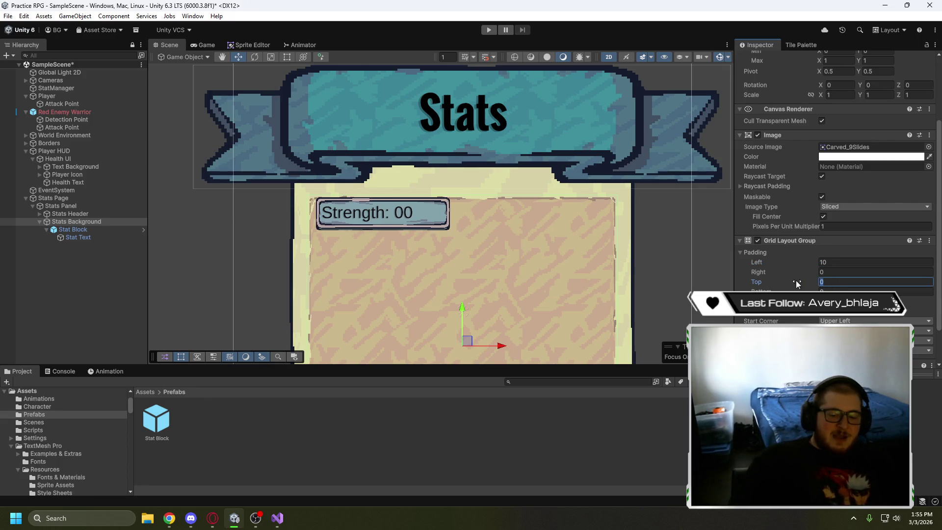
pyautogui.write('10')
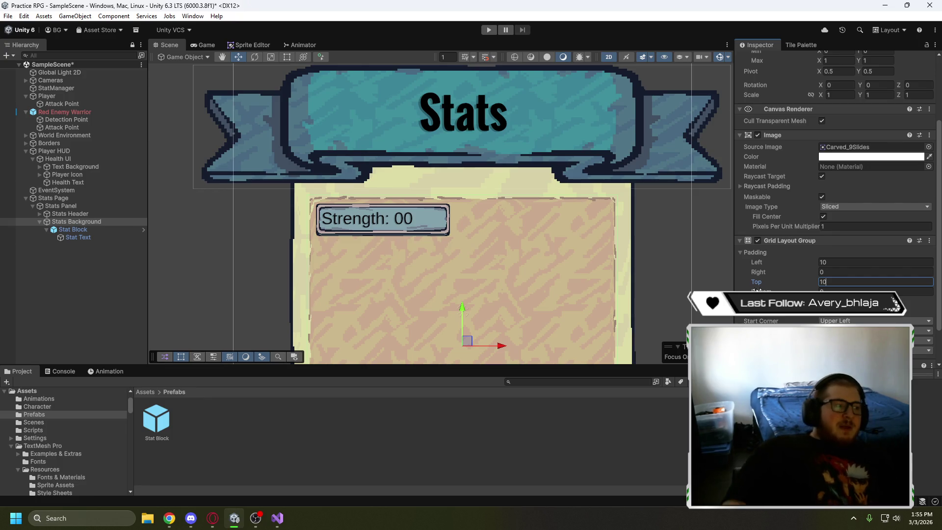
# Duplicate Stat Block until four blocks sit in a 2×2 arrangement
pyautogui.click(73, 230)
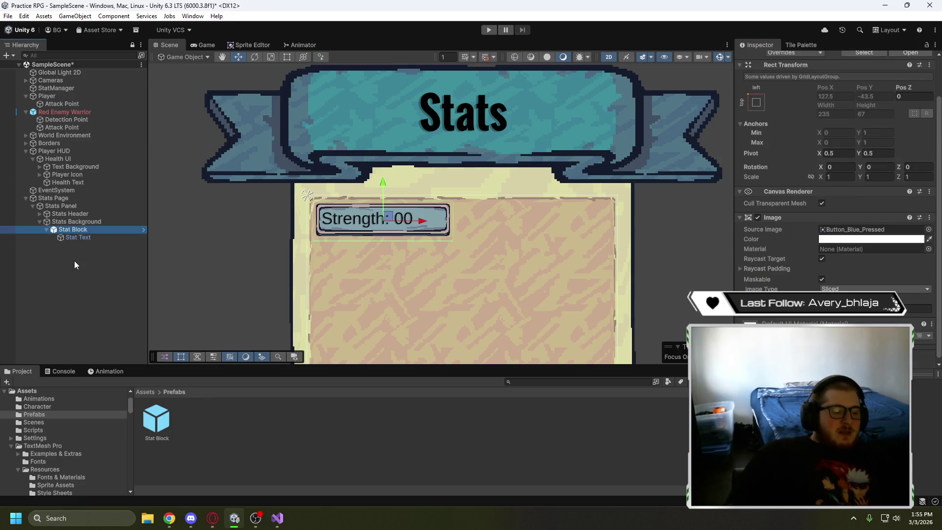
pyautogui.hotkey('ctrl', 'd')
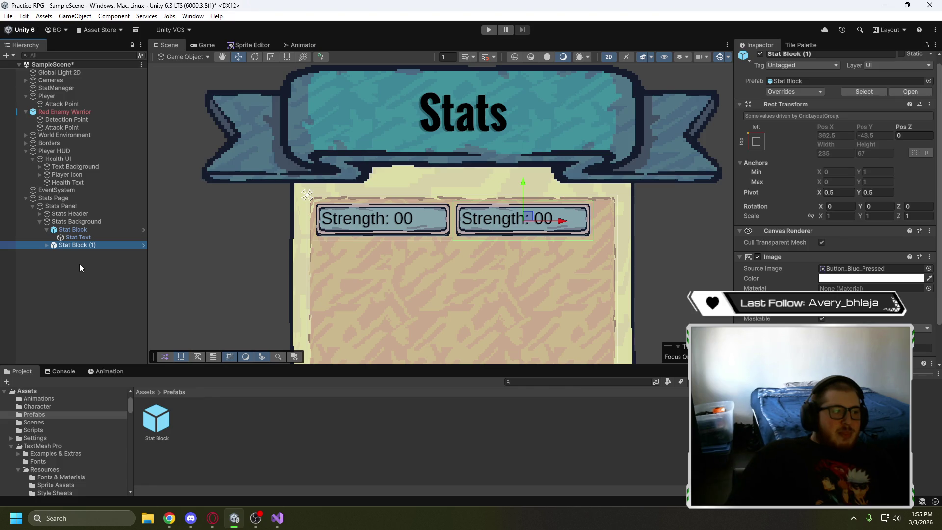
pyautogui.hotkey('ctrl', 'd')
pyautogui.hotkey('ctrl', 'd')
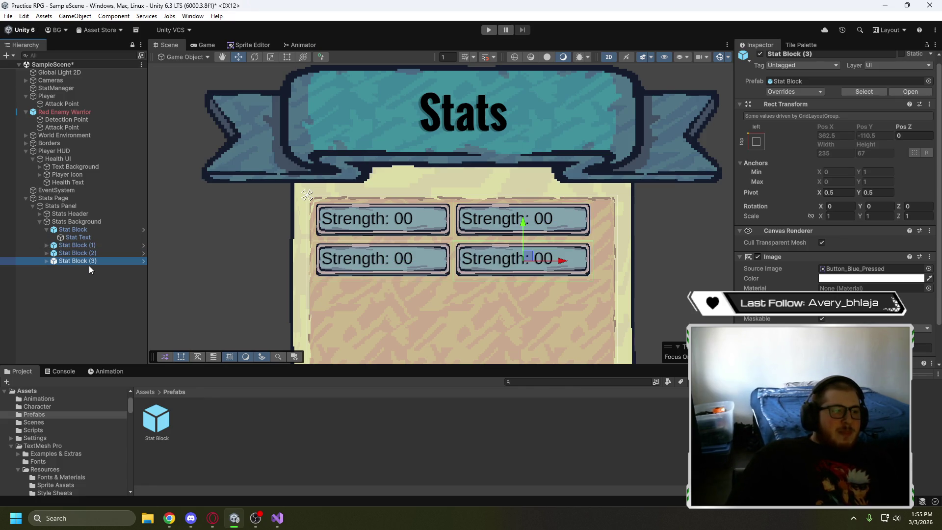
pyautogui.click(91, 223)
# Set the grid's horizontal spacing, right padding and bottom padding to 10
pyautogui.scroll(-3, 851, 317)
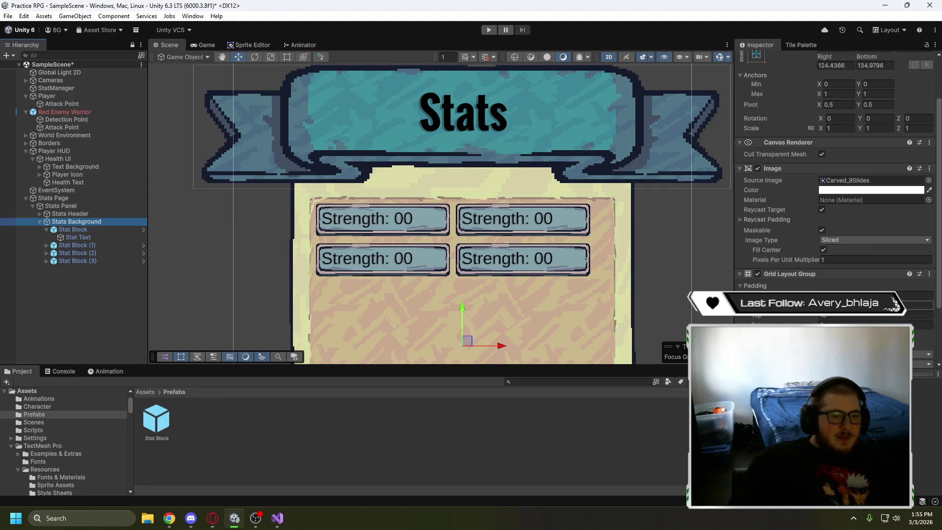
pyautogui.scroll(-1, 833, 196)
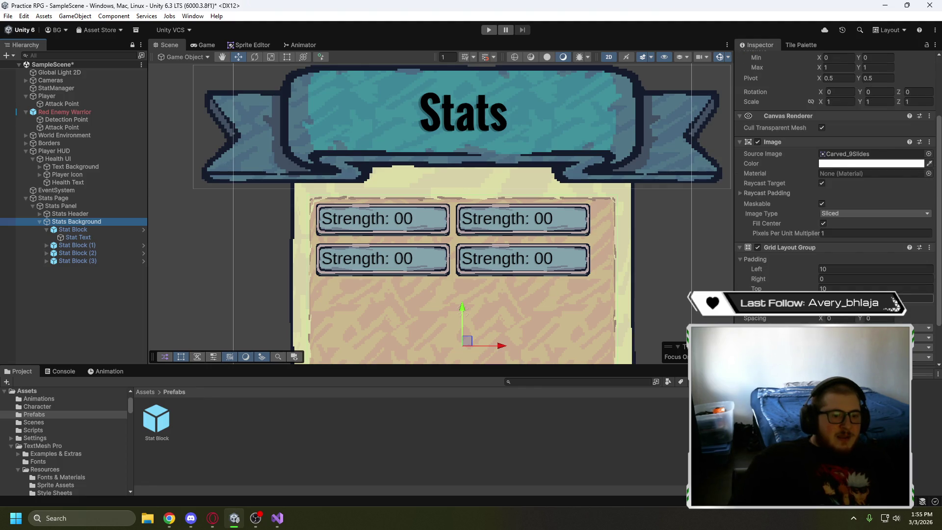
pyautogui.click(841, 318)
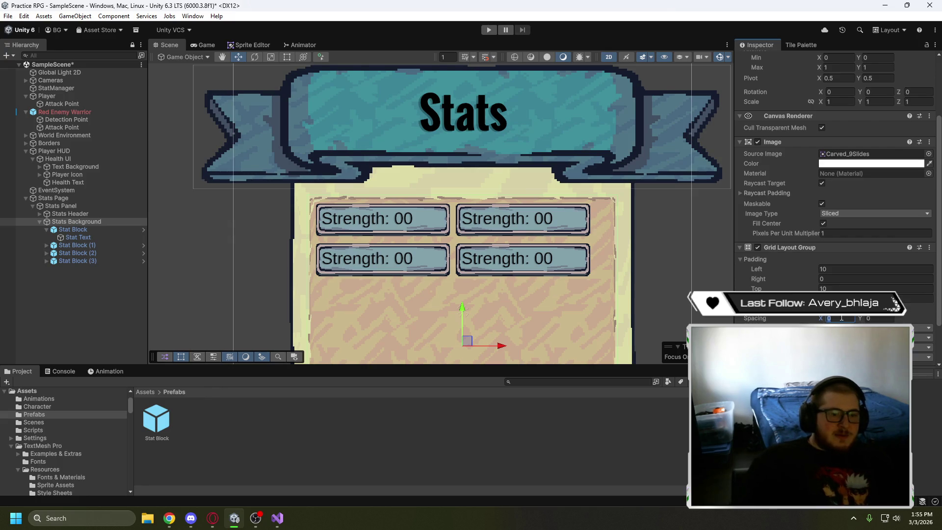
pyautogui.write('10')
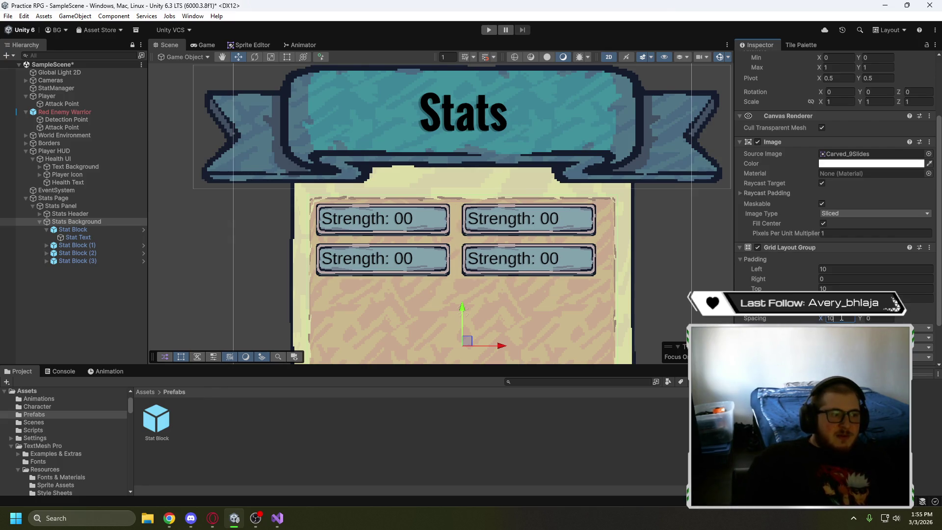
pyautogui.click(819, 279)
pyautogui.write('10')
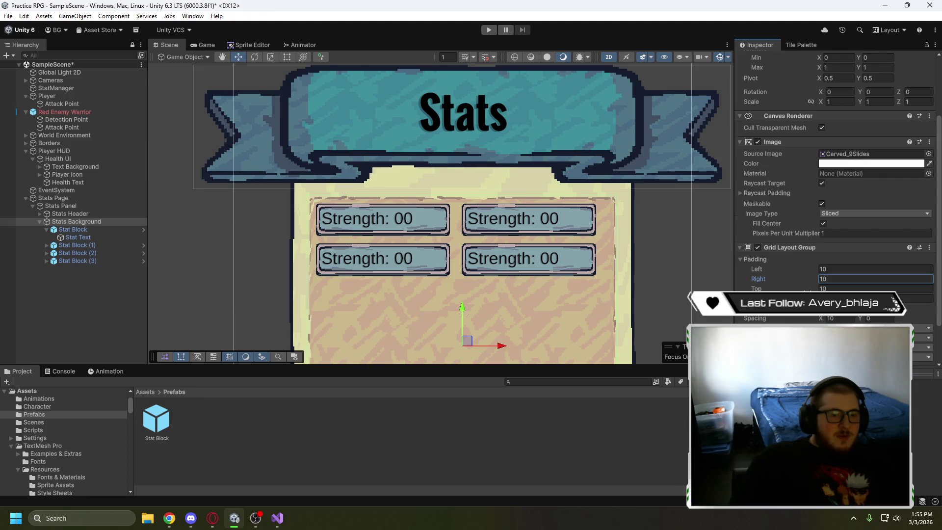
pyautogui.scroll(-1, 837, 269)
pyautogui.click(835, 271)
pyautogui.write('10')
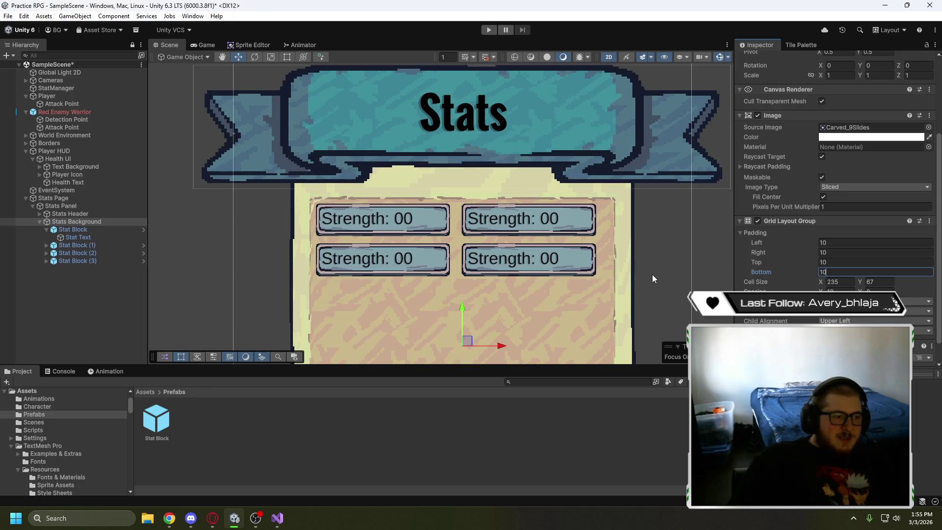
# Change the grid padding to 15 on all four sides
pyautogui.click(829, 243)
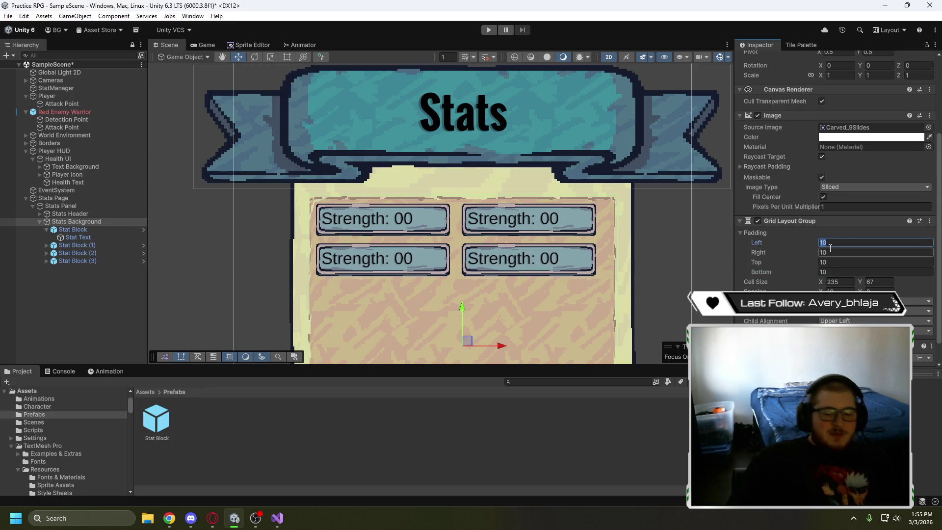
pyautogui.press('BackSpace')
pyautogui.write('5')
pyautogui.click(836, 250)
pyautogui.write('5')
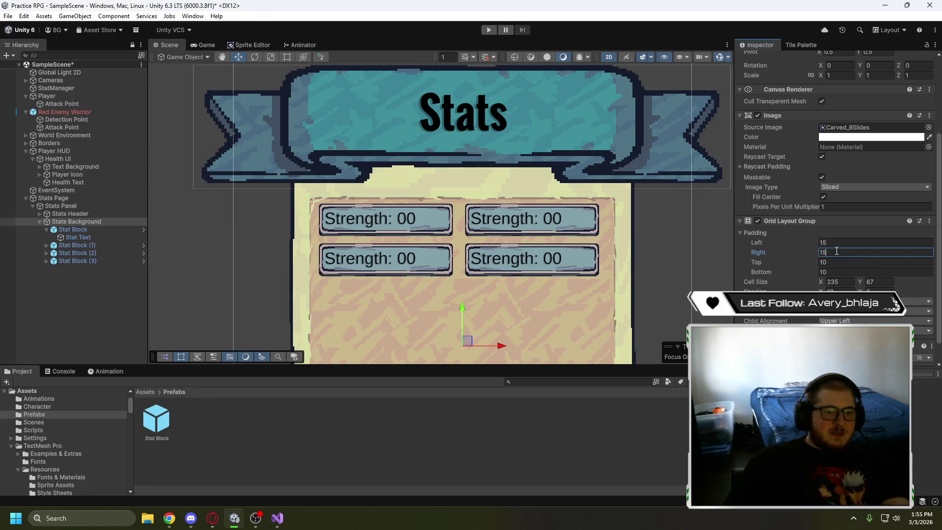
pyautogui.click(836, 261)
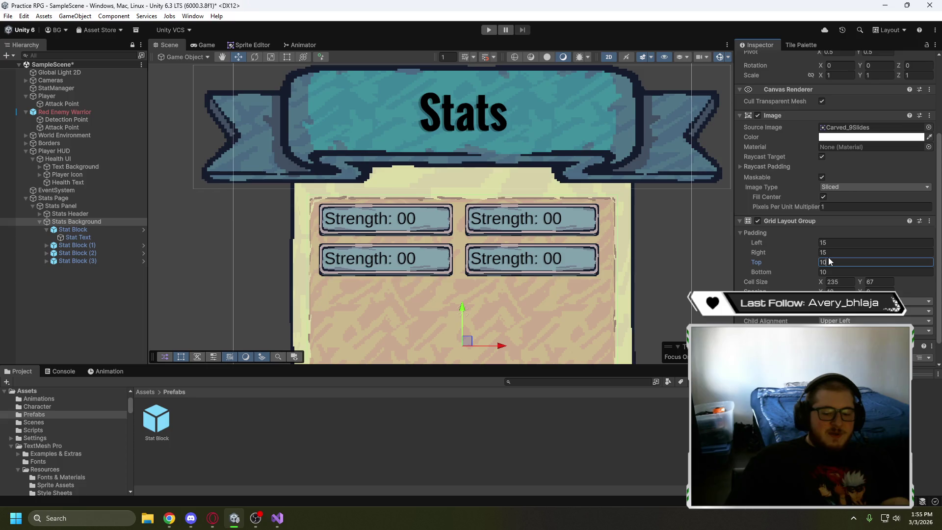
pyautogui.press('BackSpace')
pyautogui.write('5')
pyautogui.click(831, 273)
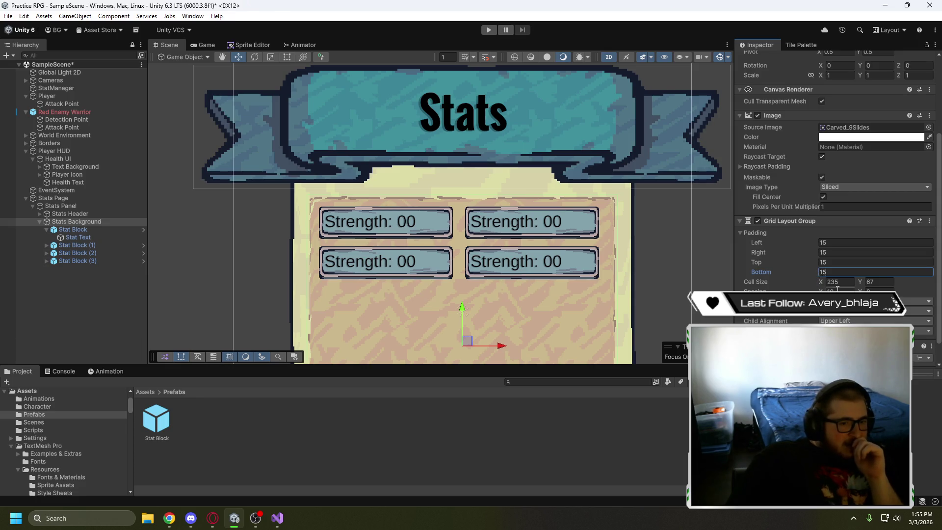
# Try several horizontal spacing values, settling on 21 to keep two columns
pyautogui.scroll(-2, 812, 277)
pyautogui.click(839, 267)
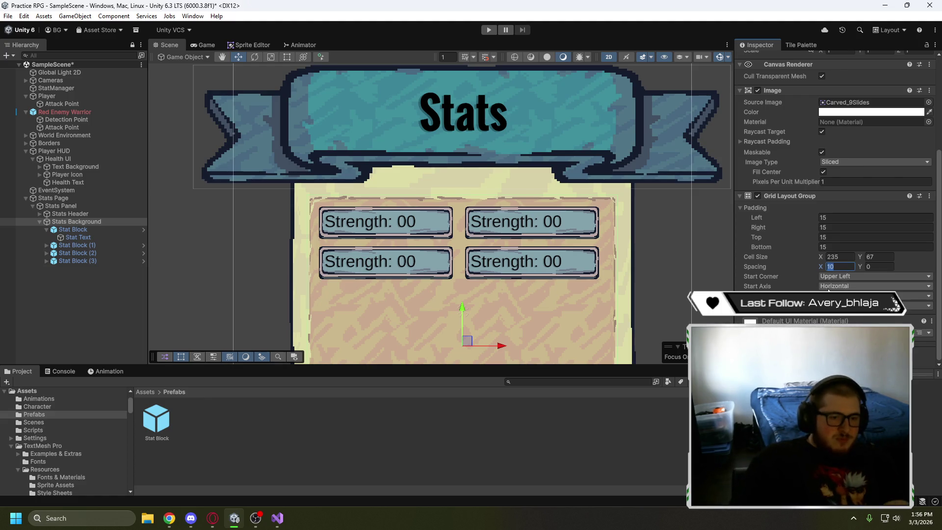
pyautogui.press('BackSpace')
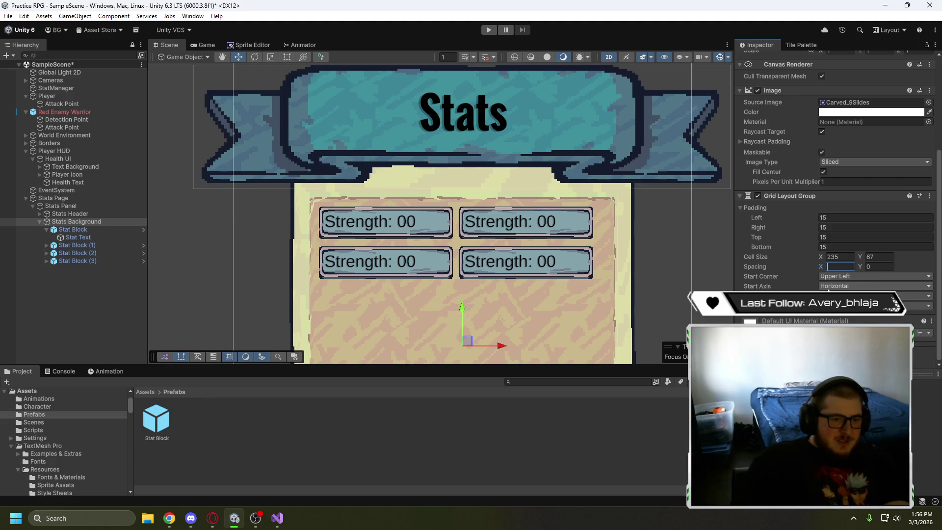
pyautogui.write('15')
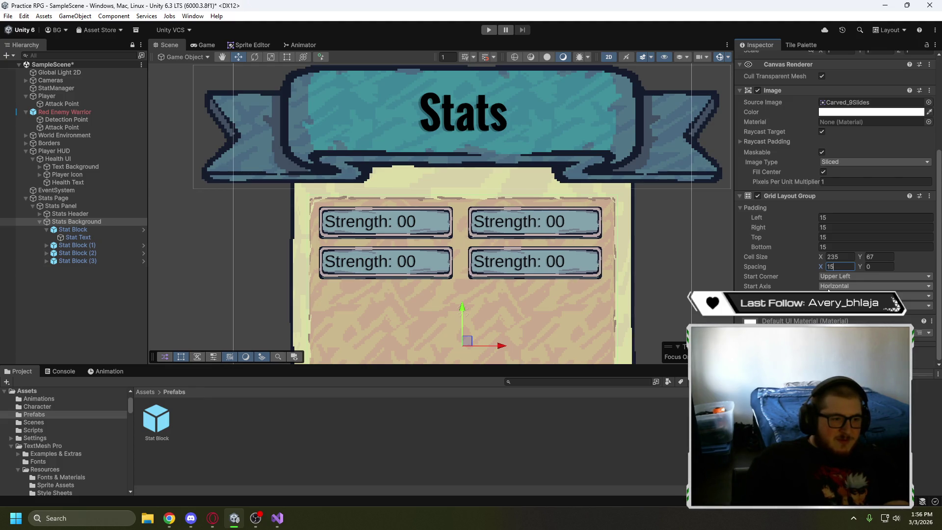
pyautogui.press('BackSpace')
pyautogui.press('BackSpace')
pyautogui.write('20')
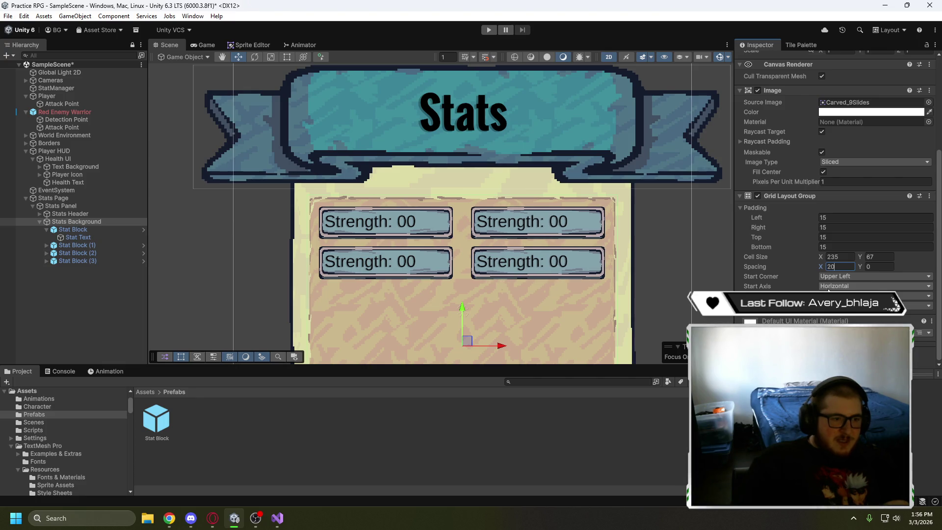
pyautogui.press('BackSpace')
pyautogui.press('BackSpace')
pyautogui.write('100')
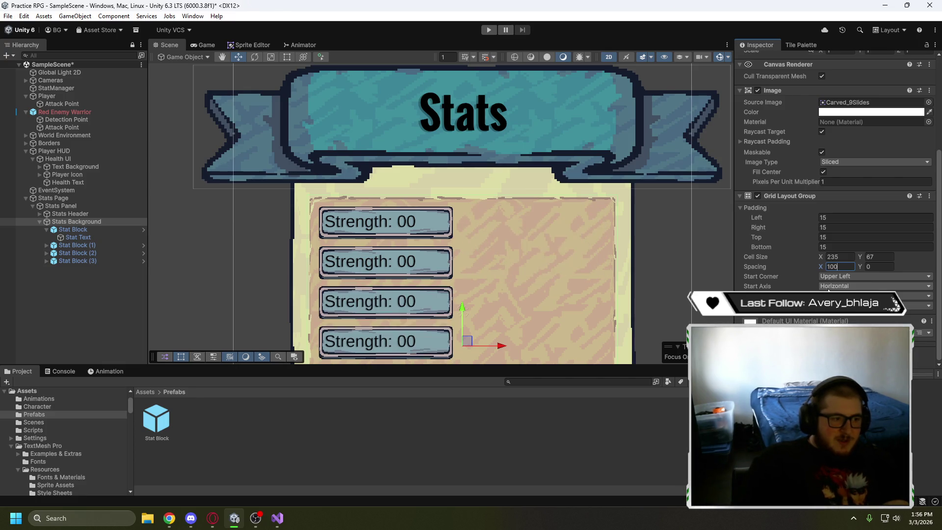
pyautogui.press('BackSpace')
pyautogui.press('BackSpace')
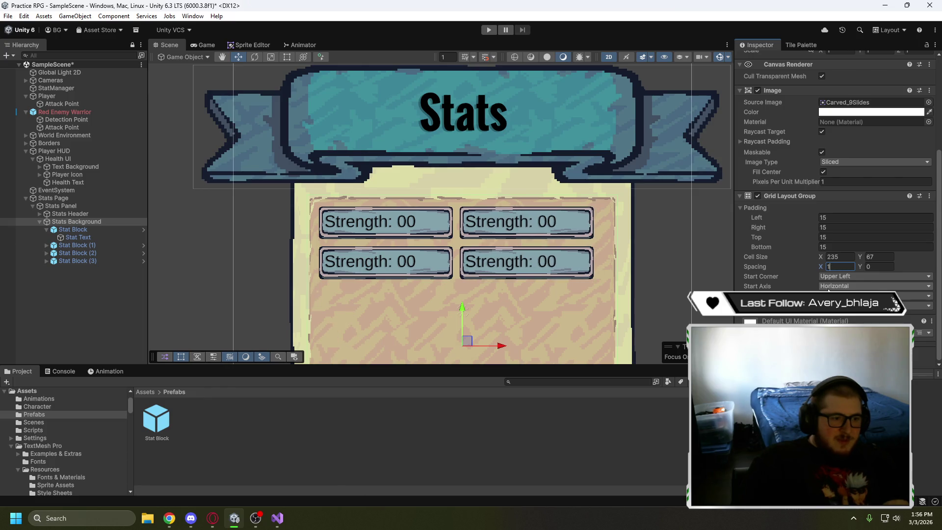
pyautogui.press('BackSpace')
pyautogui.write('50')
pyautogui.press('BackSpace')
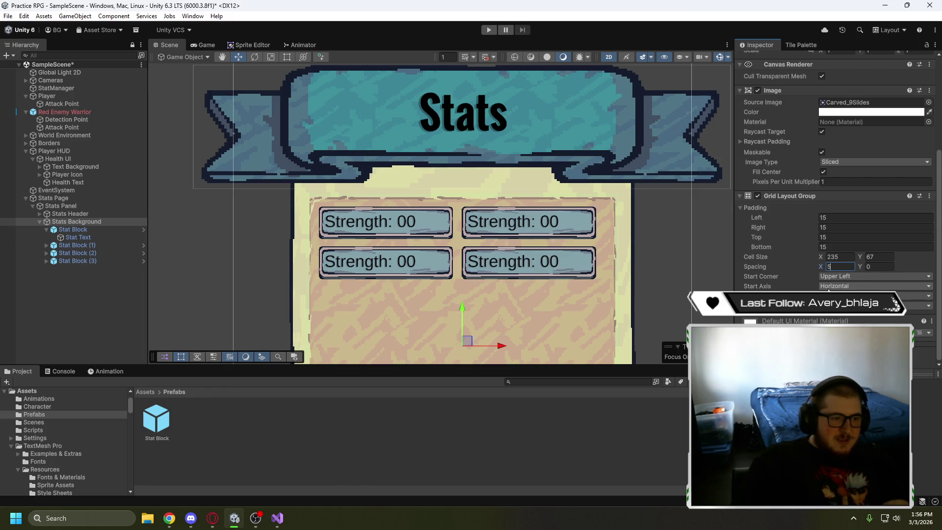
pyautogui.press('BackSpace')
pyautogui.write('12')
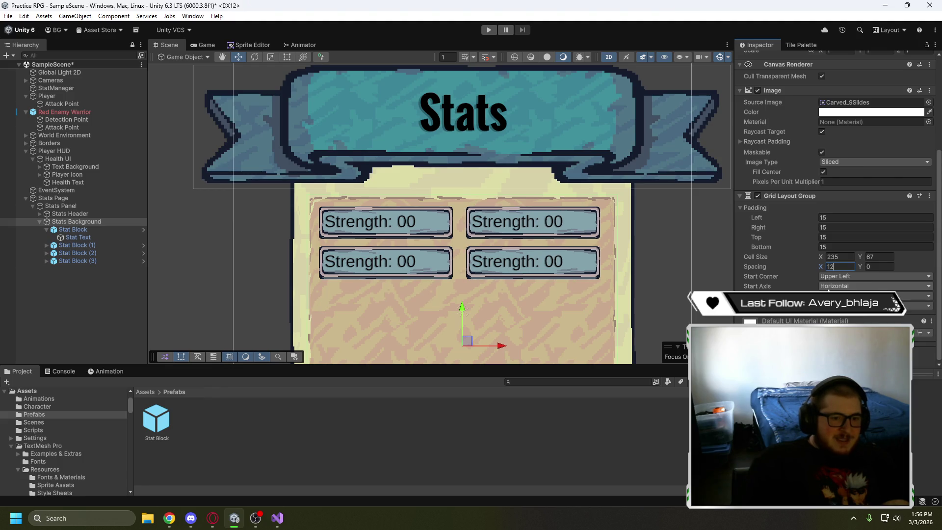
pyautogui.write('3')
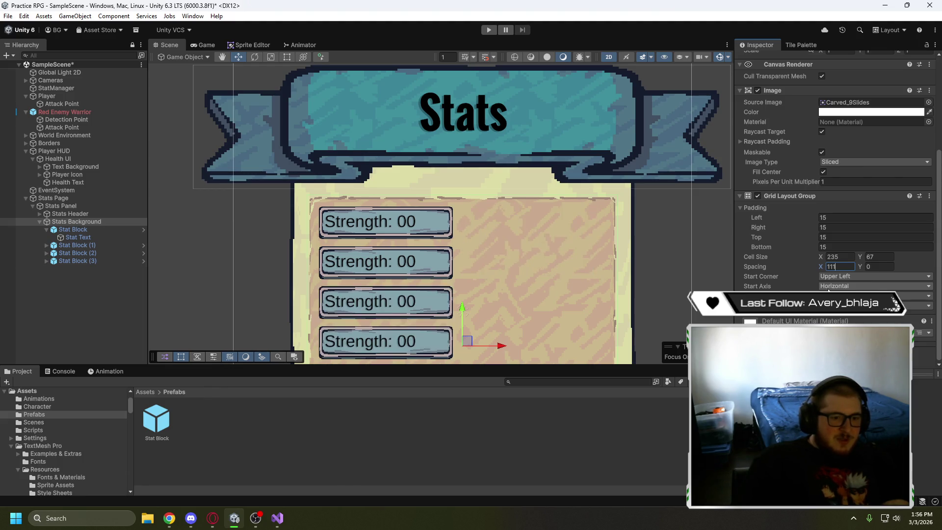
pyautogui.press('BackSpace')
pyautogui.press('BackSpace')
pyautogui.write('3')
pyautogui.press('BackSpace')
pyautogui.write('96')
pyautogui.press('BackSpace')
pyautogui.press('BackSpace')
pyautogui.write('9')
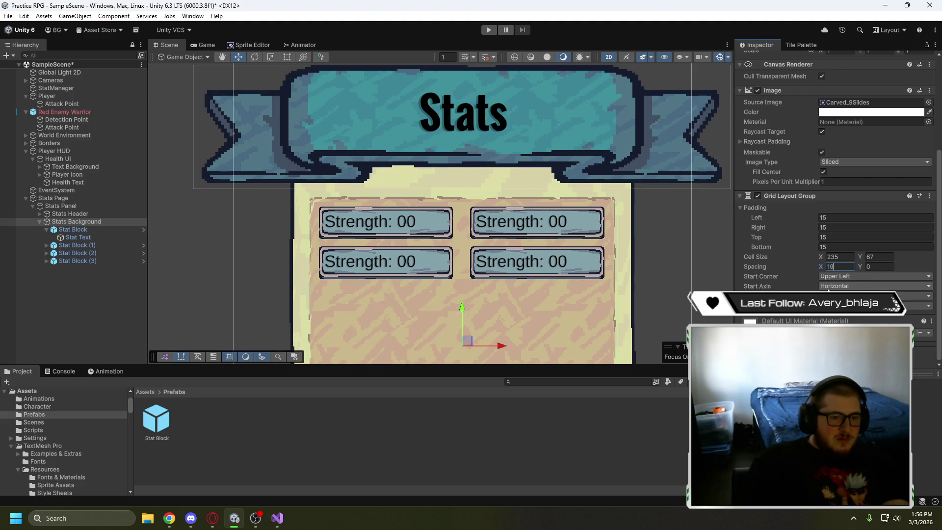
pyautogui.press('BackSpace')
pyautogui.write('0')
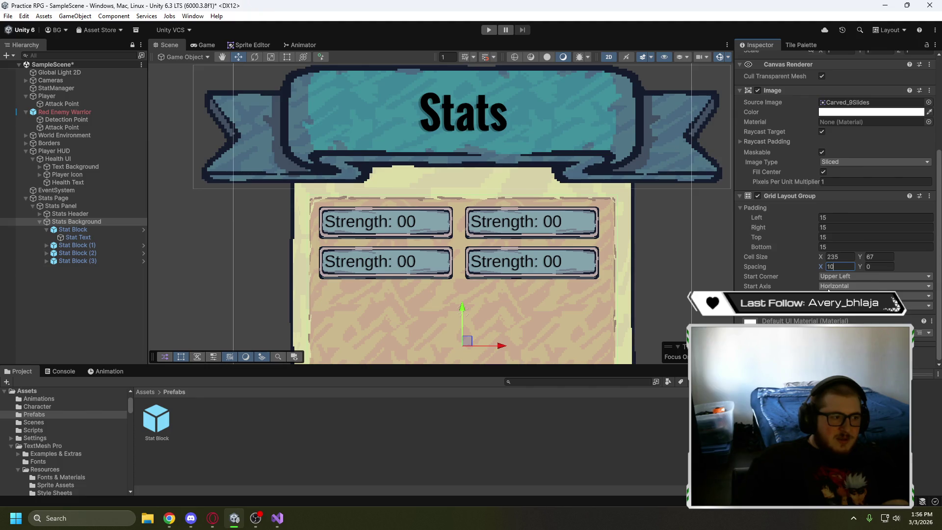
pyautogui.press('BackSpace')
pyautogui.press('BackSpace')
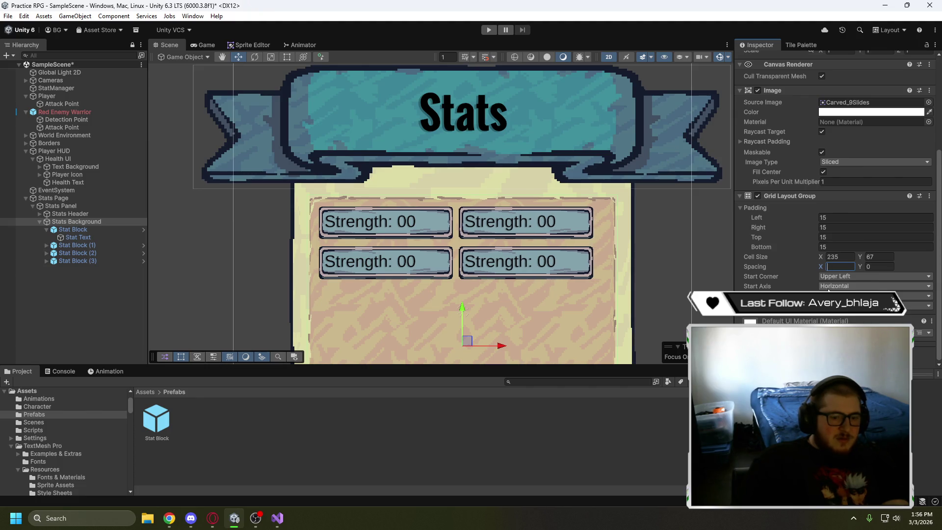
pyautogui.write('20')
pyautogui.press('BackSpace')
pyautogui.write('1')
pyautogui.press('BackSpace')
pyautogui.write('3')
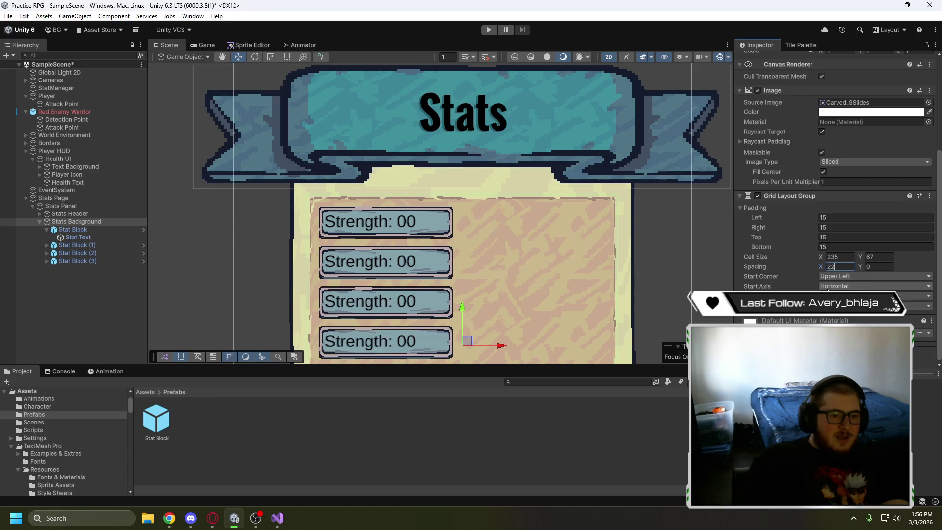
pyautogui.press('BackSpace')
pyautogui.write('1')
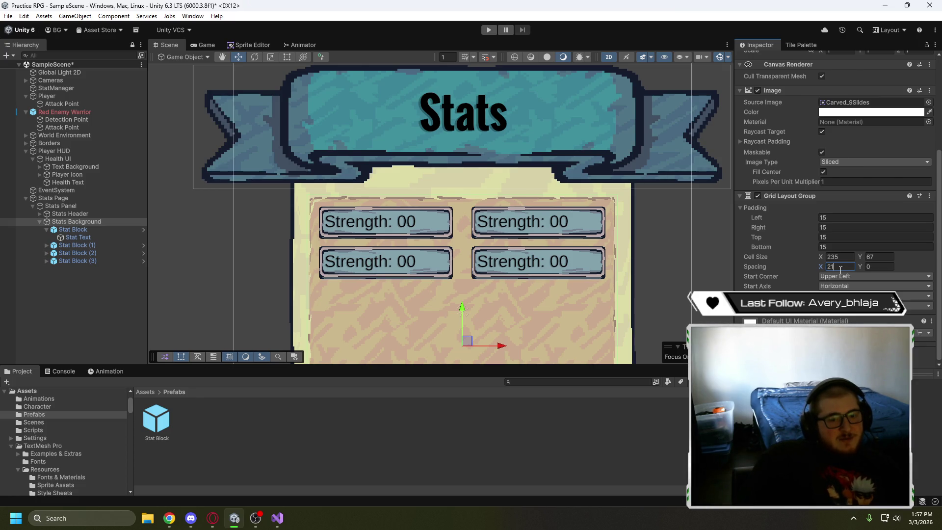
# Set the grid's left and right padding to 19
pyautogui.press('BackSpace')
pyautogui.write('10')
pyautogui.press('BackSpace')
pyautogui.press('BackSpace')
pyautogui.press('BackSpace')
pyautogui.write('17')
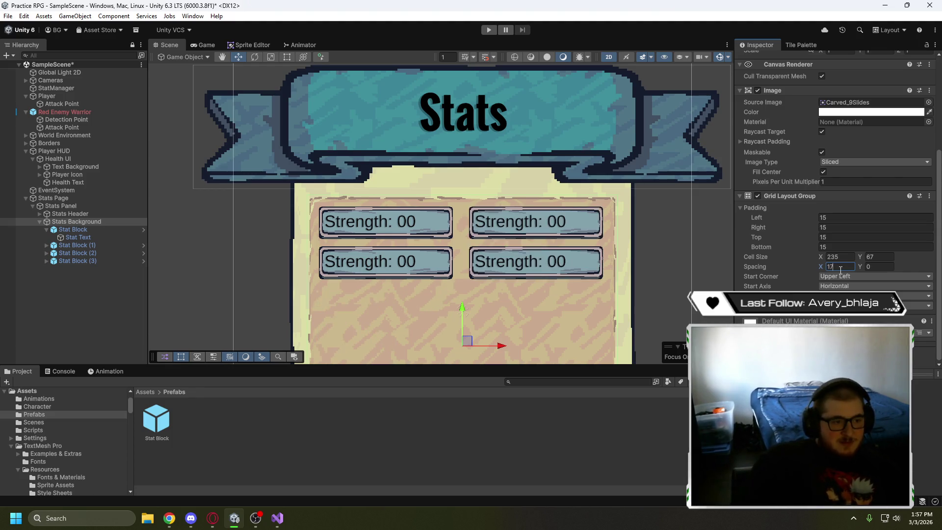
pyautogui.click(834, 217)
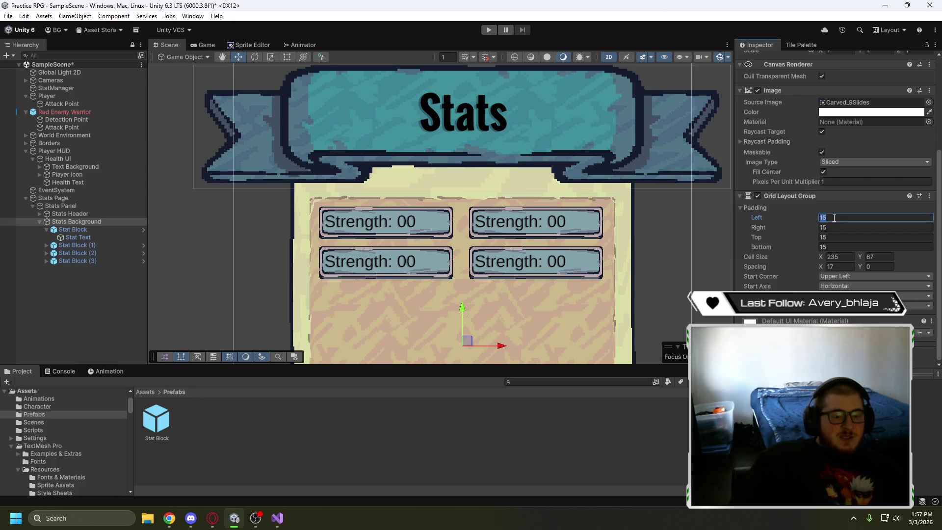
pyautogui.write('17')
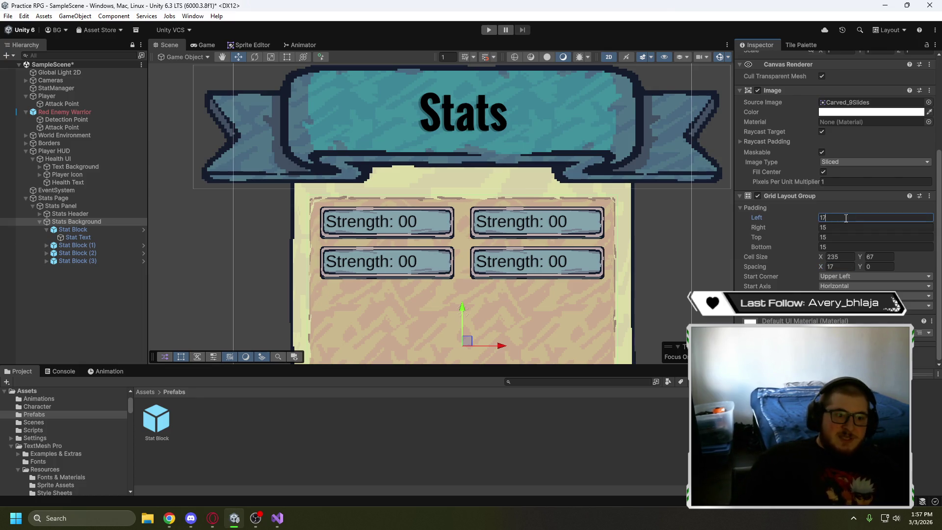
pyautogui.click(842, 227)
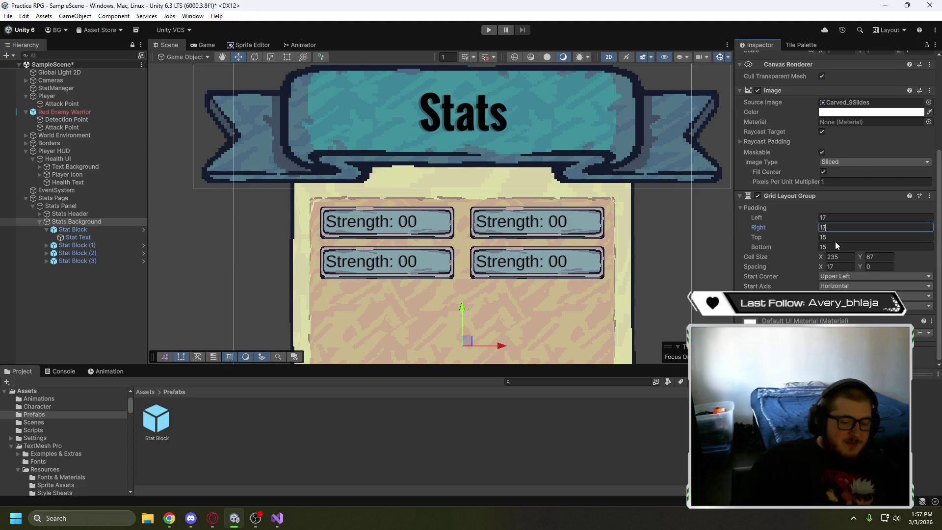
pyautogui.write('9')
pyautogui.click(843, 217)
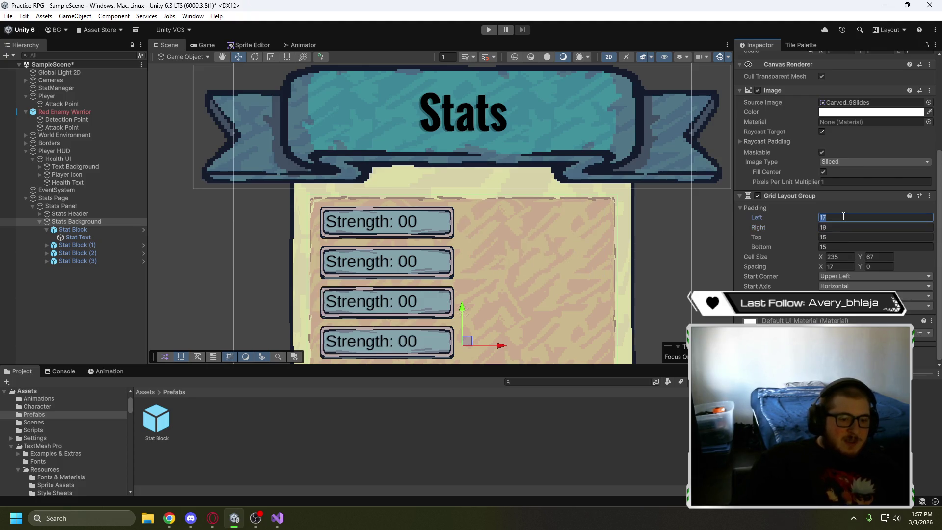
pyautogui.write('19')
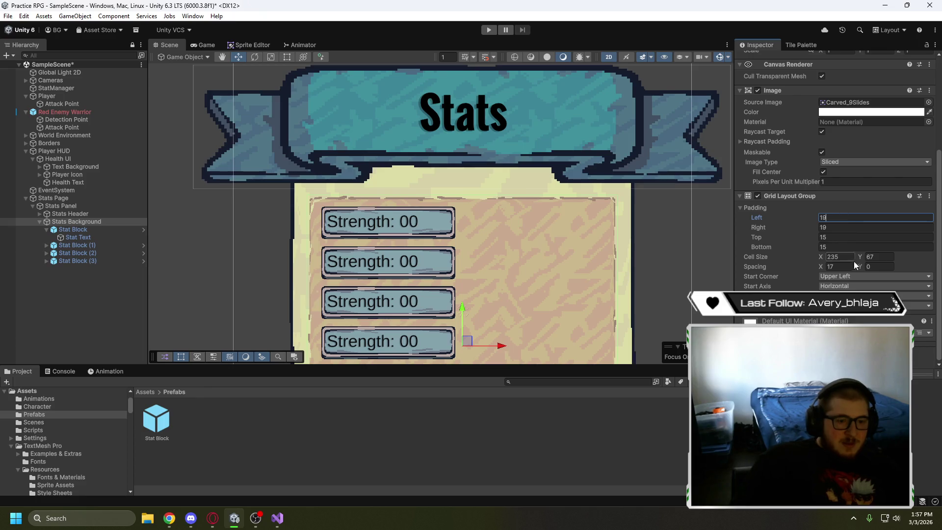
# Set horizontal spacing to 13 and top and bottom padding to 19
pyautogui.click(840, 266)
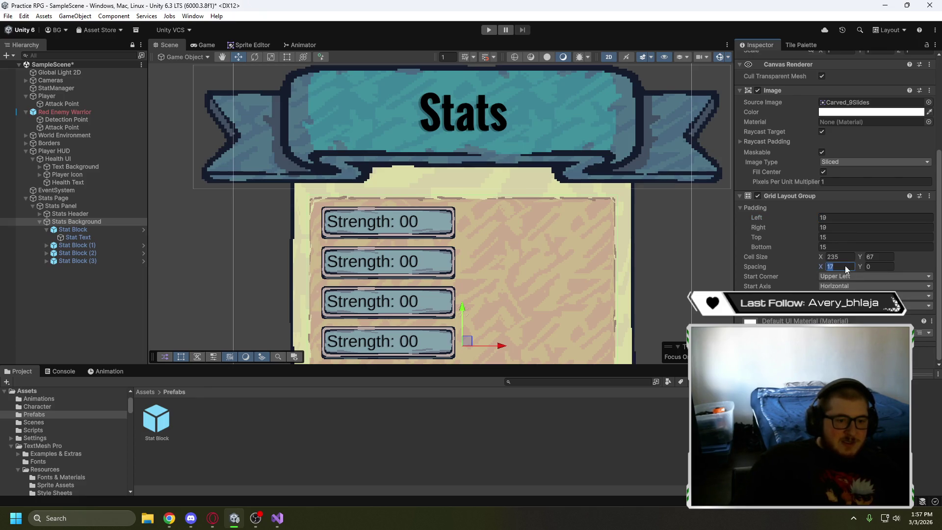
pyautogui.write('13')
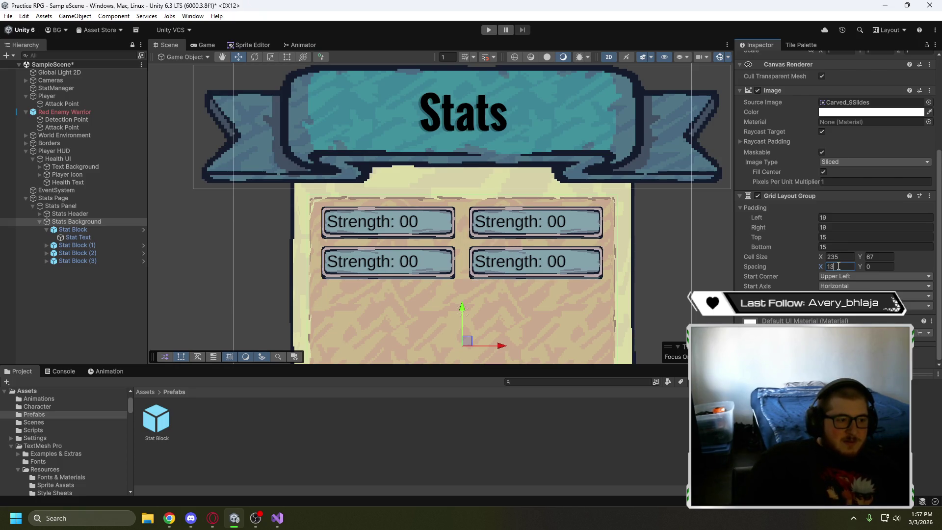
pyautogui.click(833, 237)
pyautogui.write('19')
pyautogui.click(824, 246)
pyautogui.write('19')
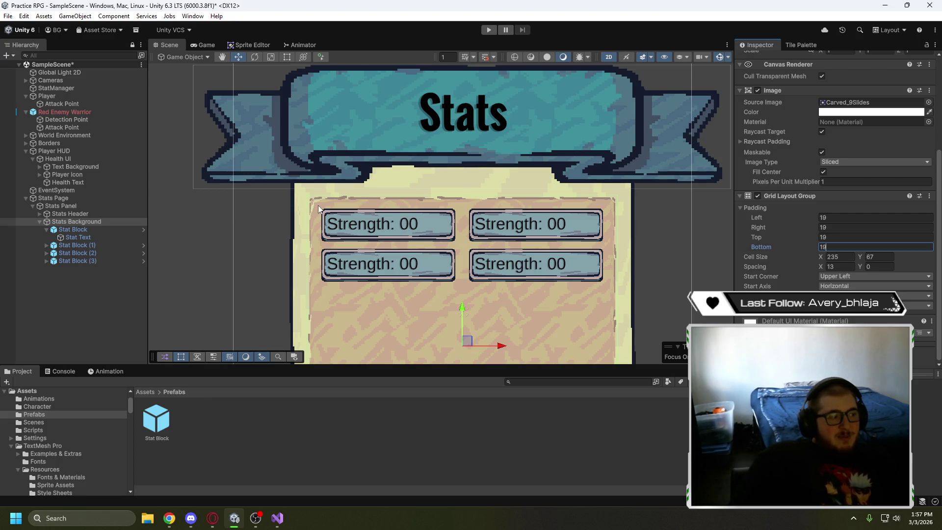
pyautogui.scroll(-3, 269, 240)
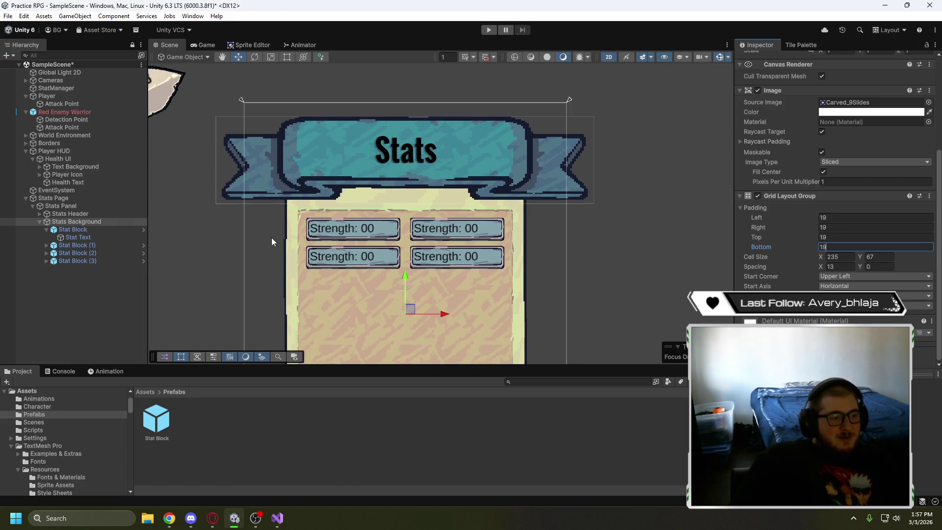
pyautogui.moveTo(555, 272)
pyautogui.mouseDown()
pyautogui.moveTo(578, 190)
pyautogui.moveTo(584, 202)
pyautogui.moveTo(574, 208)
pyautogui.mouseUp()
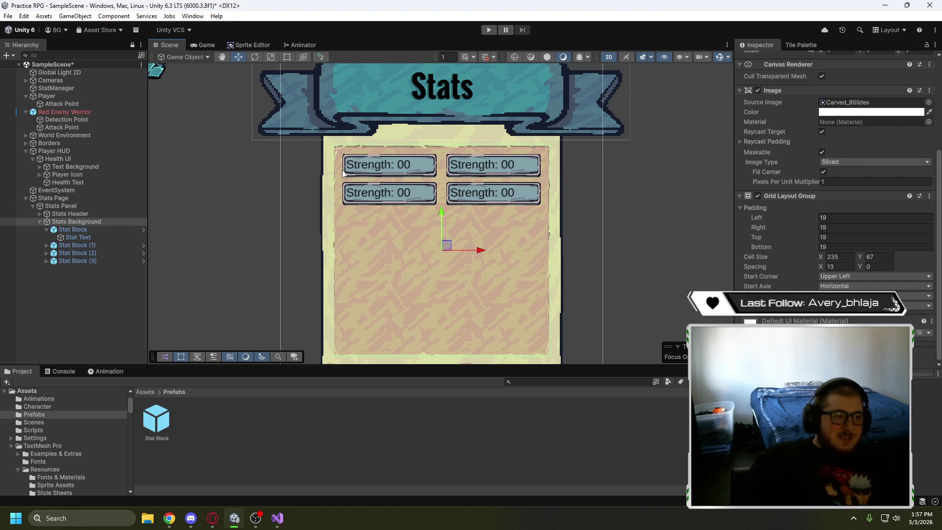
pyautogui.scroll(2, 344, 171)
pyautogui.scroll(2, 344, 168)
pyautogui.moveTo(490, 192); pyautogui.dragTo(474, 206)
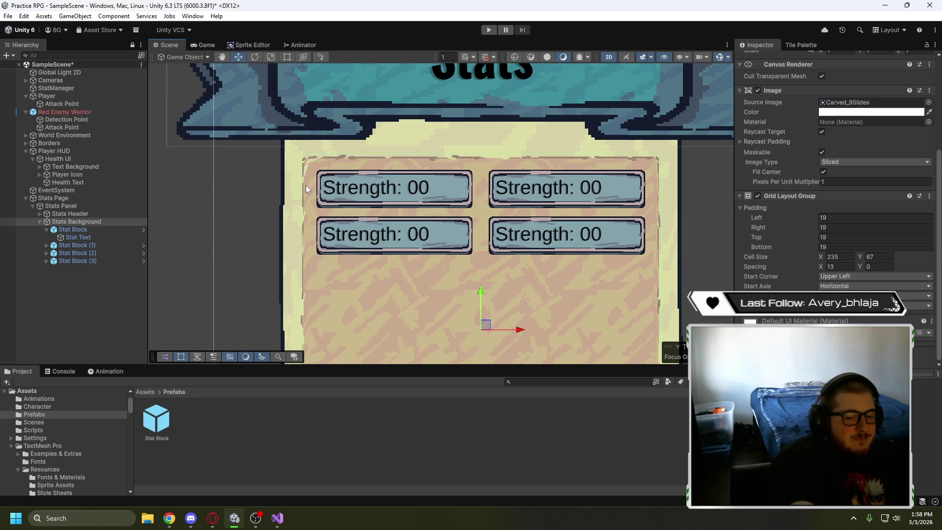
pyautogui.scroll(-4, 704, 226)
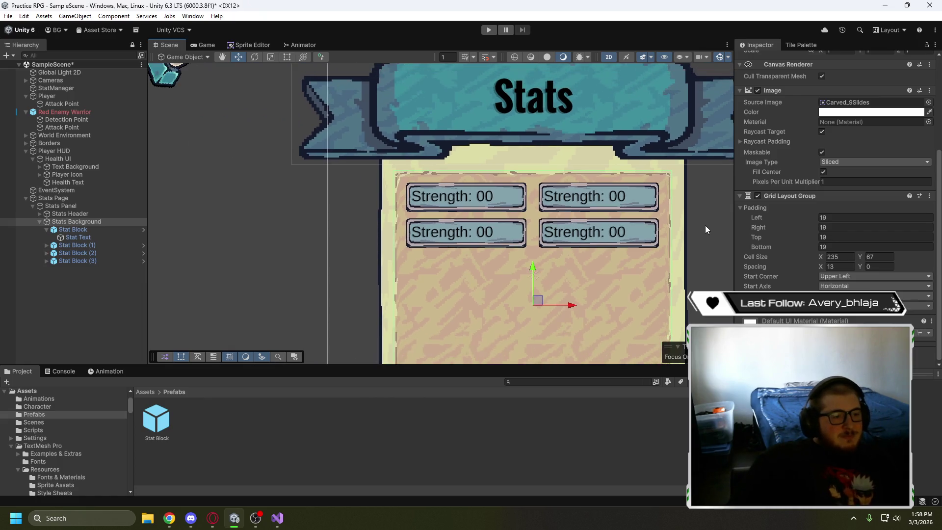
pyautogui.moveTo(704, 233); pyautogui.dragTo(616, 196)
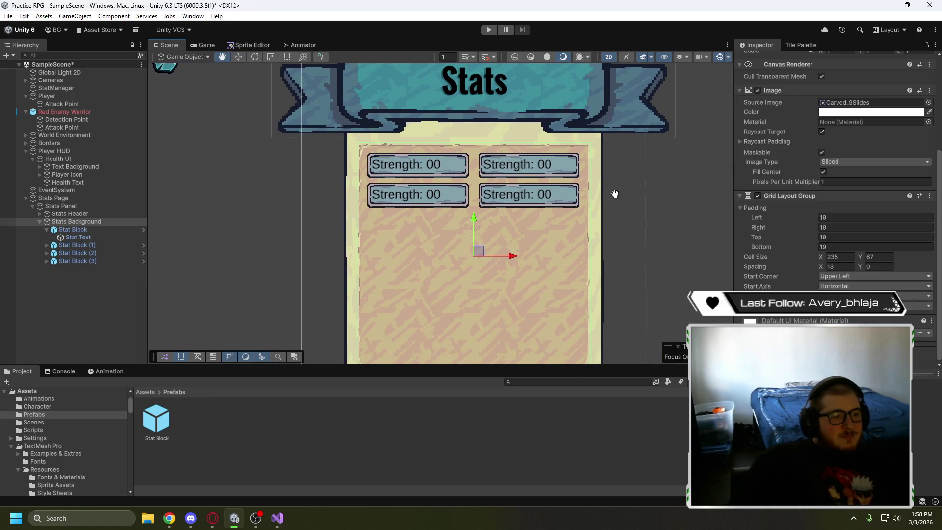
# Duplicate the Stat Block until fourteen Strength blocks fill the panel in two columns
pyautogui.click(82, 229)
pyautogui.hotkey('ctrl', 'd')
pyautogui.hotkey('ctrl', 'd')
pyautogui.hotkey('ctrl', 'd')
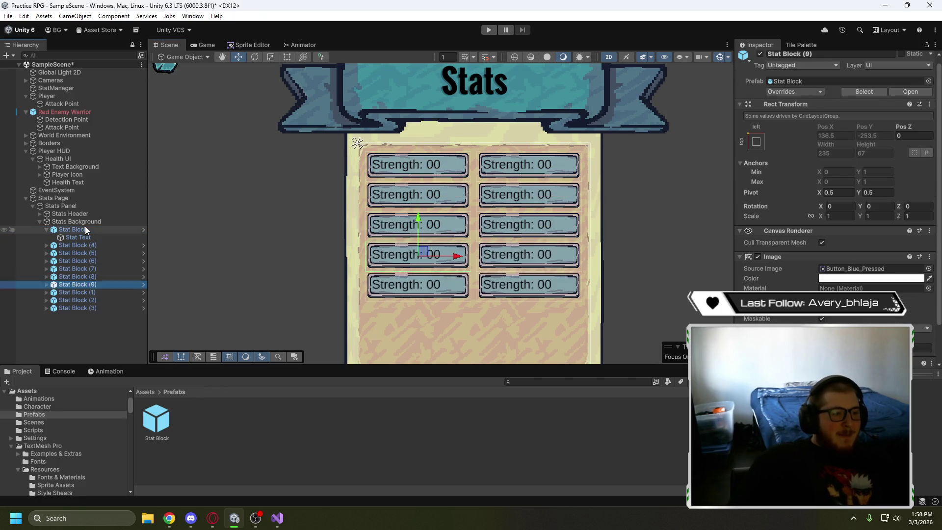
pyautogui.hotkey('ctrl', 'd')
pyautogui.scroll(-2, 607, 225)
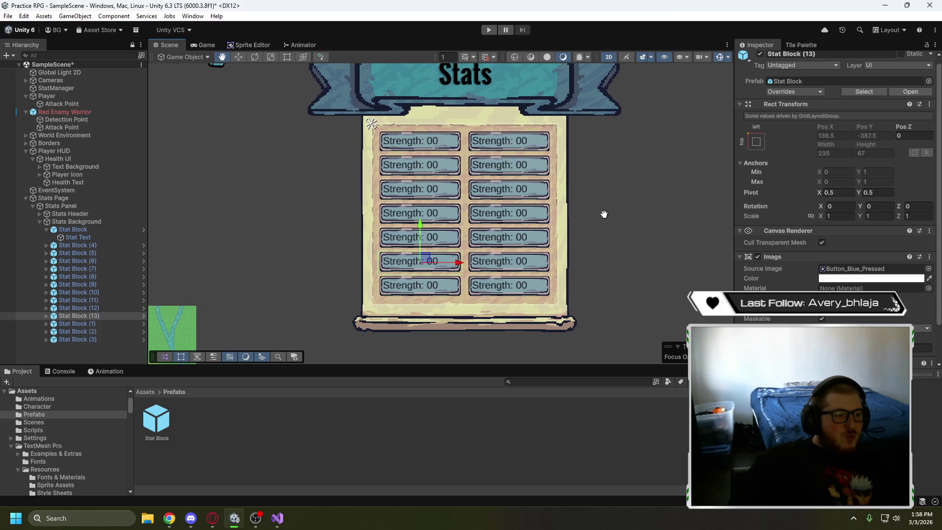
pyautogui.moveTo(607, 226); pyautogui.dragTo(592, 226)
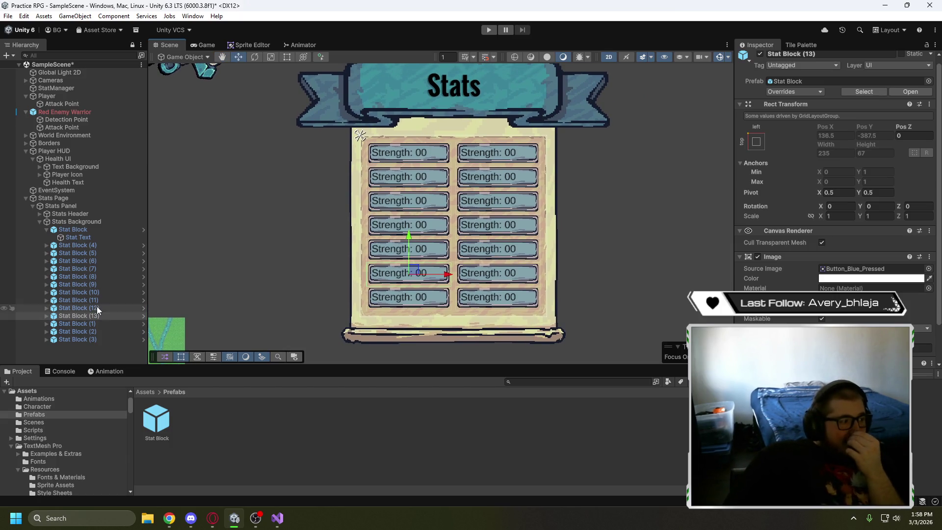
pyautogui.click(102, 358)
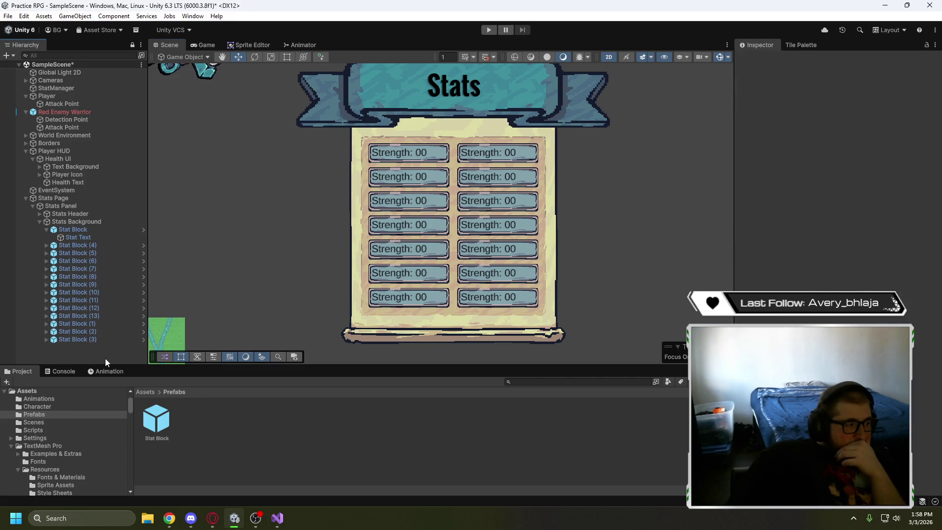
pyautogui.scroll(-3, 316, 262)
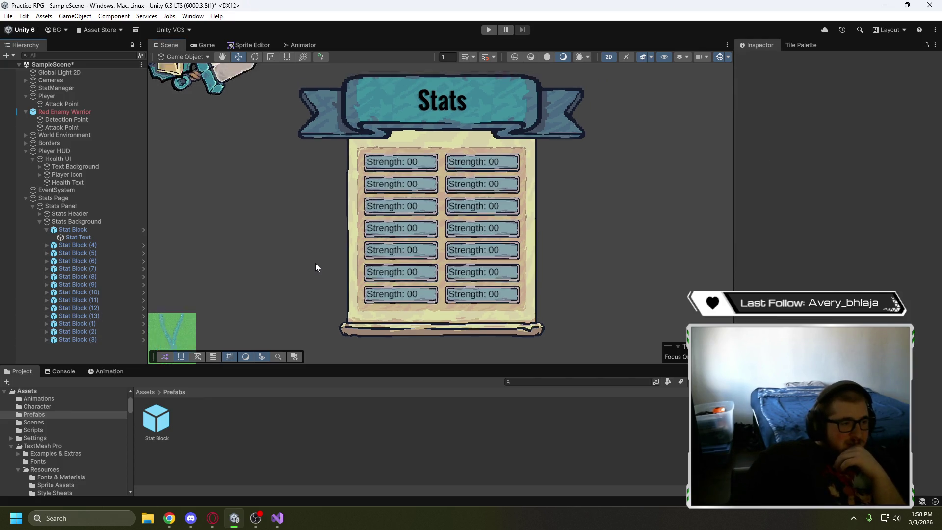
# Preview the stats panel in the Game view, then resume the tutorial video in the browser
pyautogui.click(205, 45)
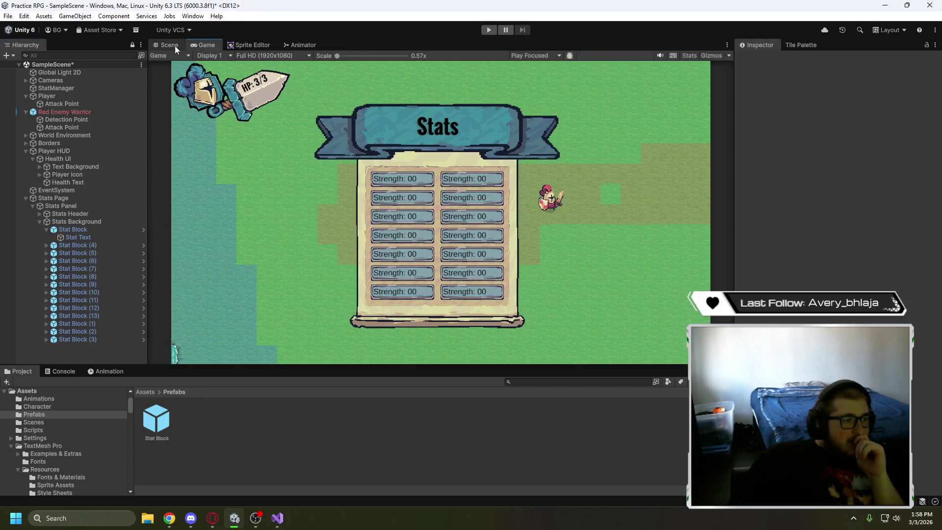
pyautogui.click(162, 46)
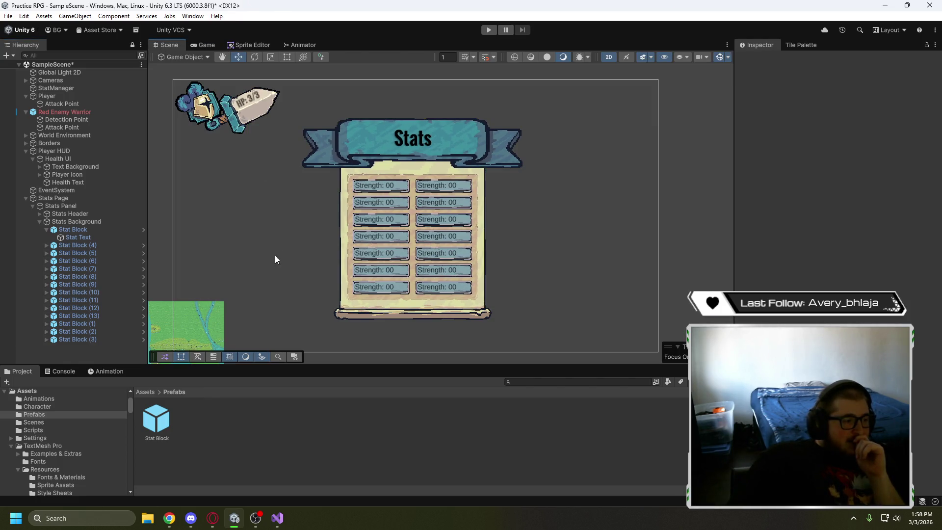
pyautogui.scroll(2, 258, 269)
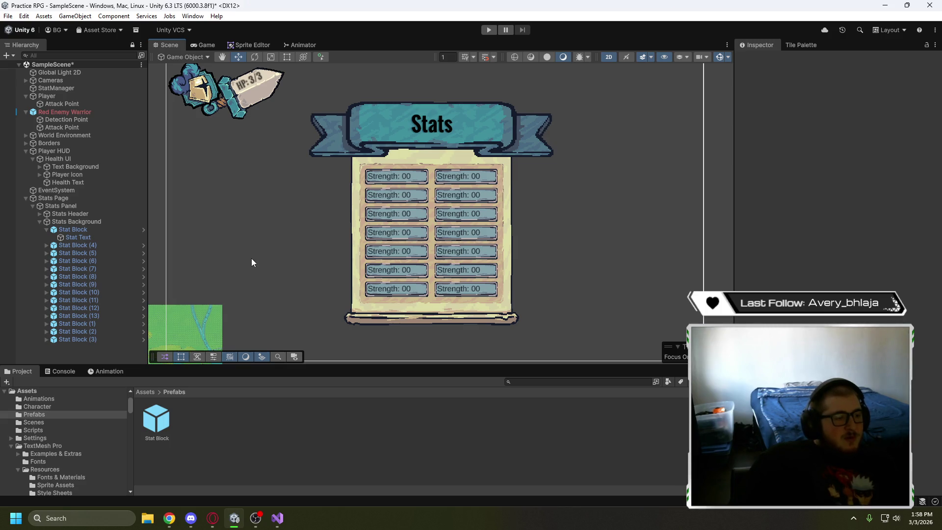
pyautogui.scroll(-3, 251, 257)
pyautogui.moveTo(263, 250)
pyautogui.mouseDown()
pyautogui.moveTo(315, 225)
pyautogui.moveTo(275, 231)
pyautogui.mouseUp()
pyautogui.scroll(2, 316, 225)
pyautogui.scroll(1, 271, 228)
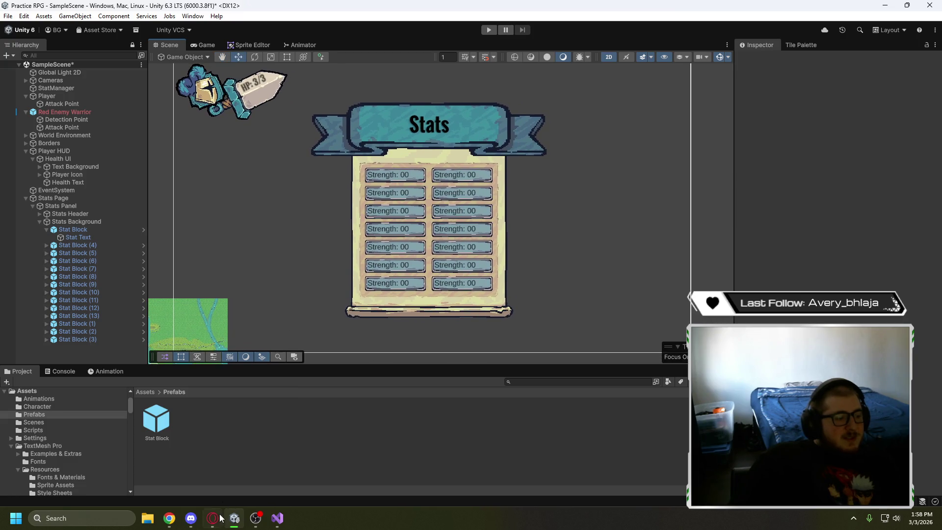
pyautogui.click(220, 516)
pyautogui.click(334, 316)
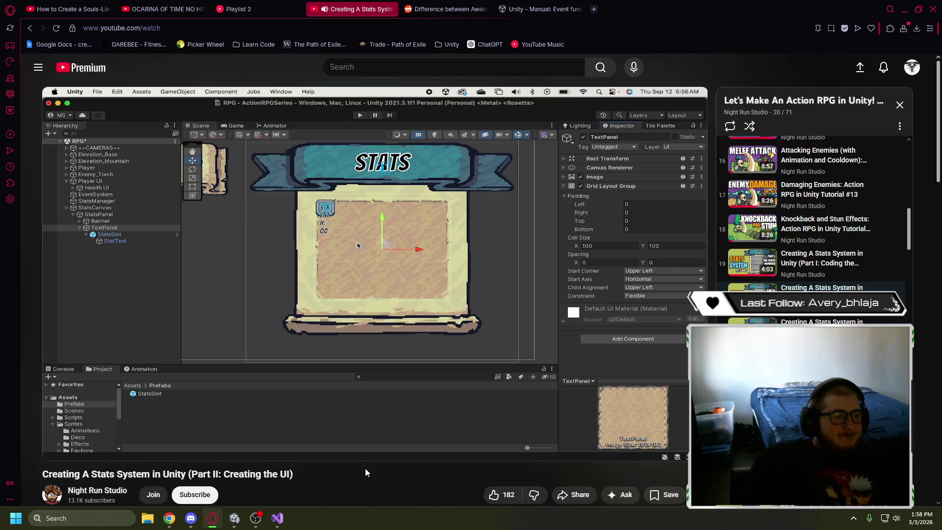
# Skip ahead and pause Part III, 'Connecting the UI and Pausing', at its start
pyautogui.press('l')
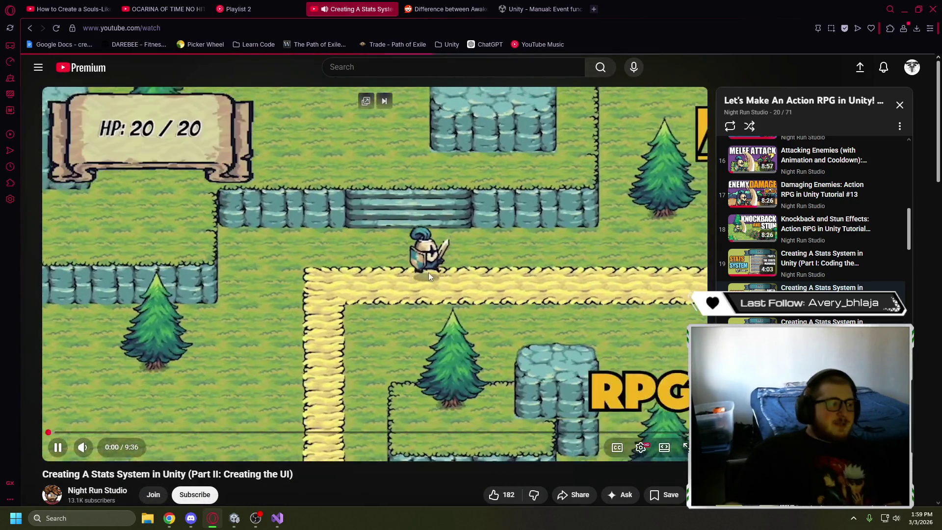
pyautogui.click(641, 272)
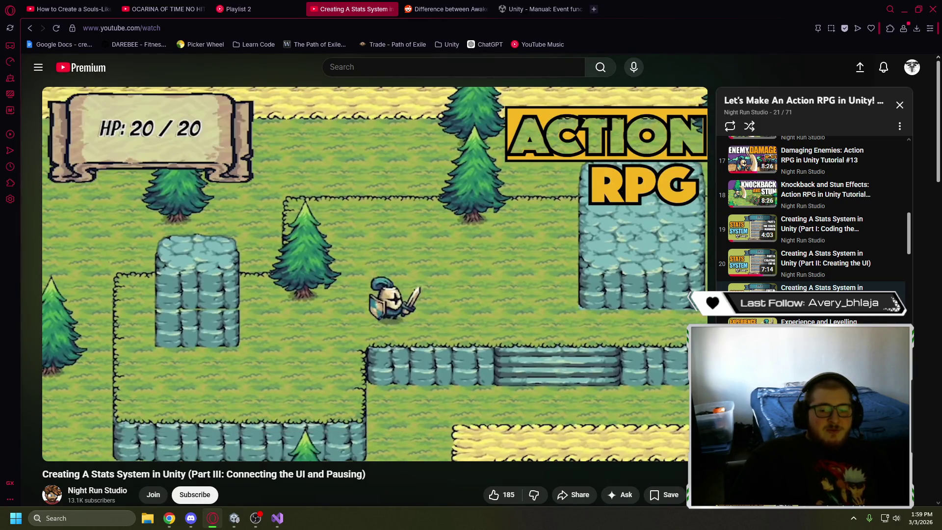
pyautogui.hotkey('alt', 'Tab')
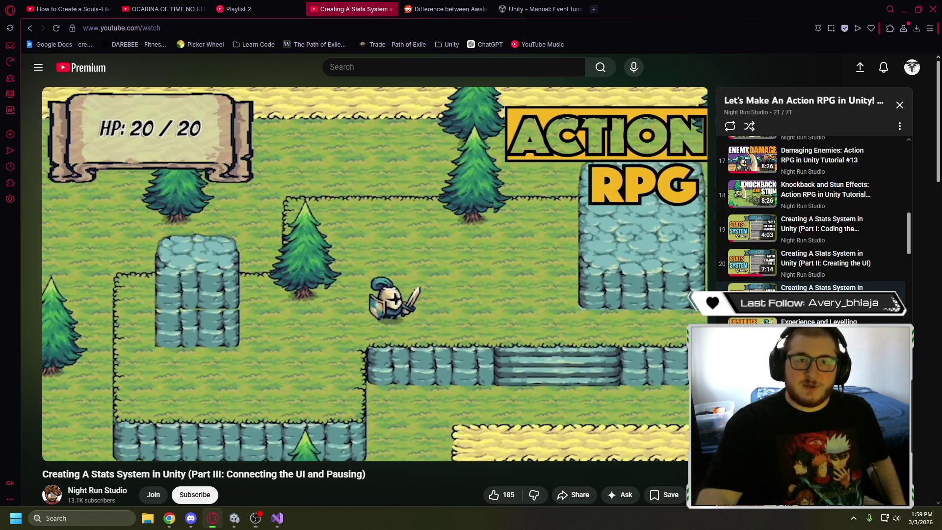
# Return to the Unity editor showing the stats panel with fourteen Strength blocks
pyautogui.hotkey('alt', 'Tab')
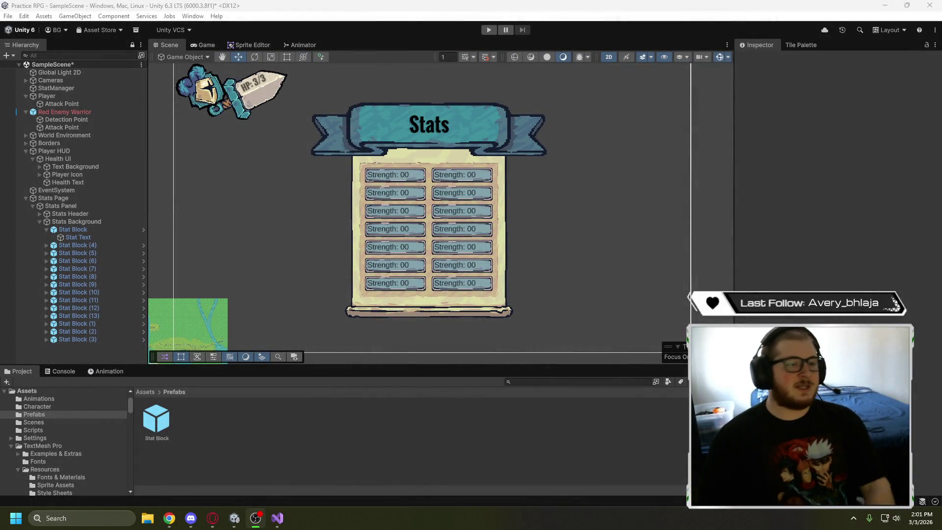
# Switch from Unity to the Opera window with Part III paused at 0:01
pyautogui.hotkey('alt', 'Tab')
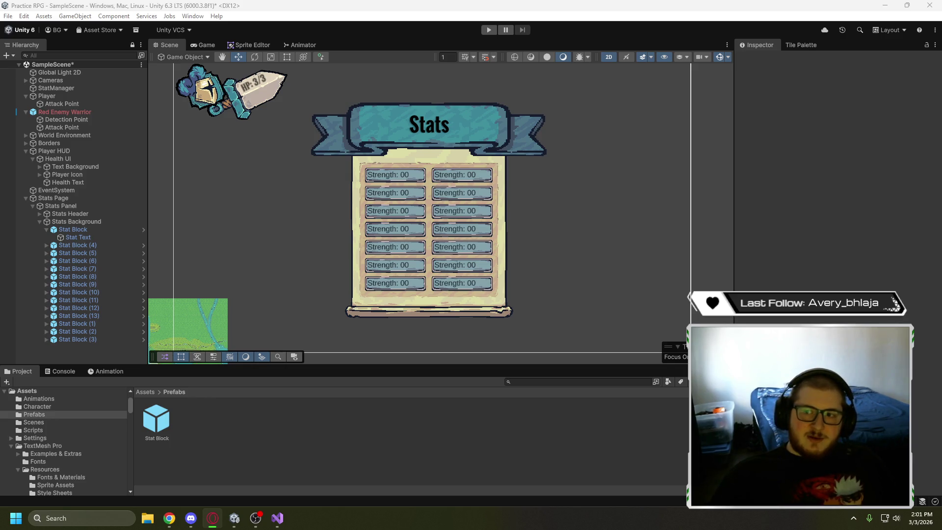
pyautogui.hotkey('alt', 'Tab')
pyautogui.moveTo(567, 130)
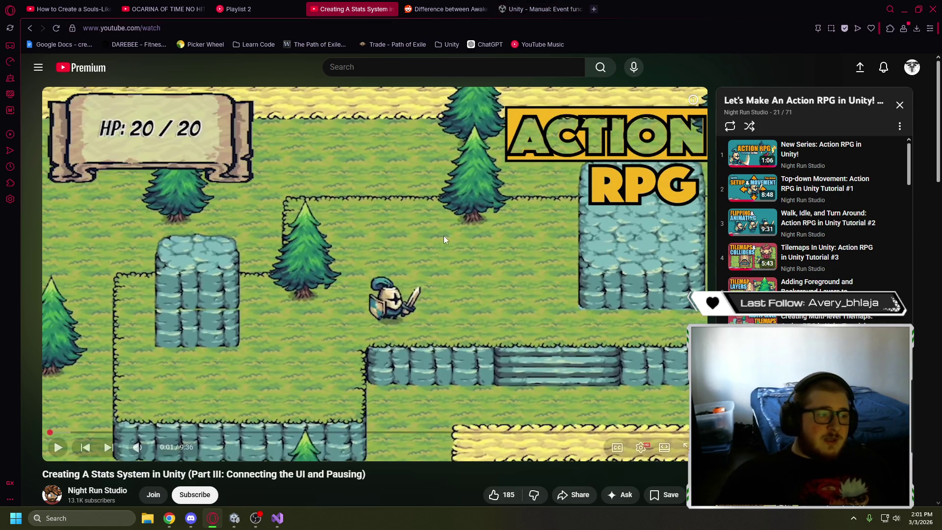
# Play the tutorial and pause it at 3:05 on the StatsUI script code
pyautogui.scroll(-2, 407, 205)
pyautogui.scroll(2, 412, 225)
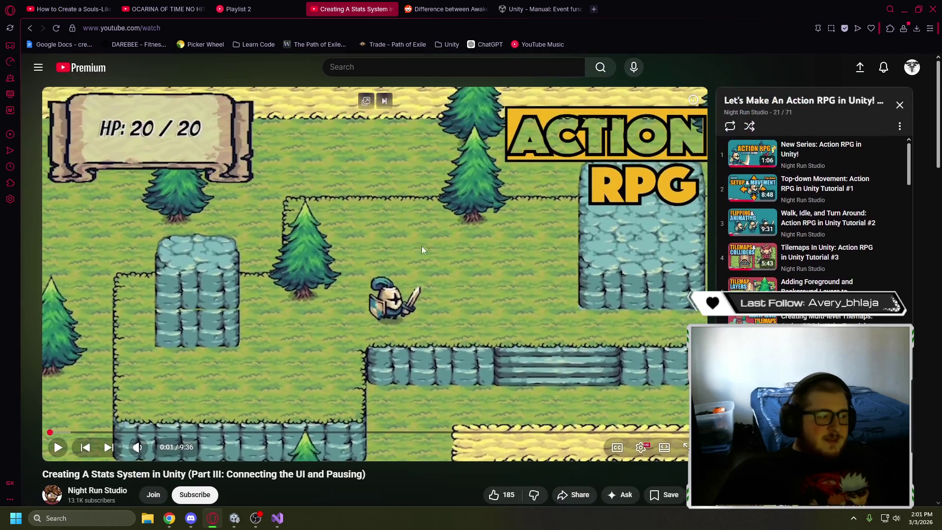
pyautogui.click(414, 231)
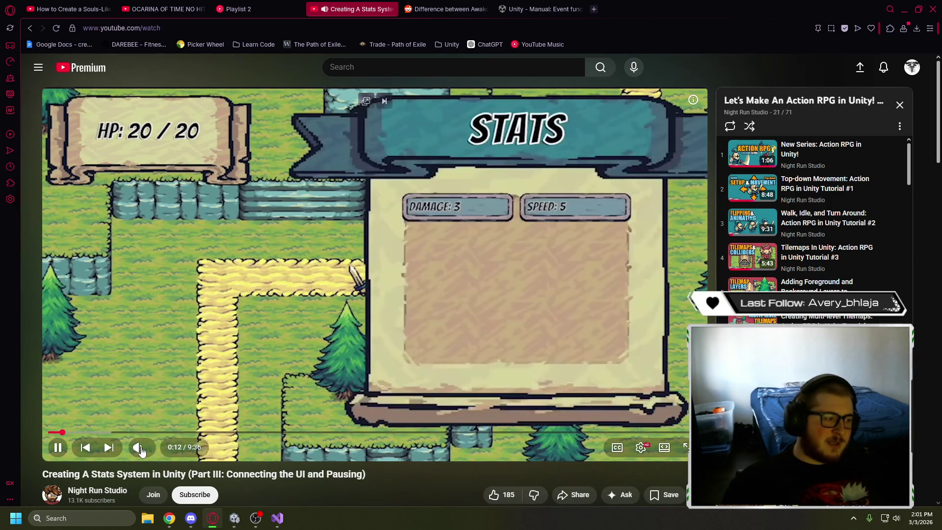
pyautogui.moveTo(155, 452)
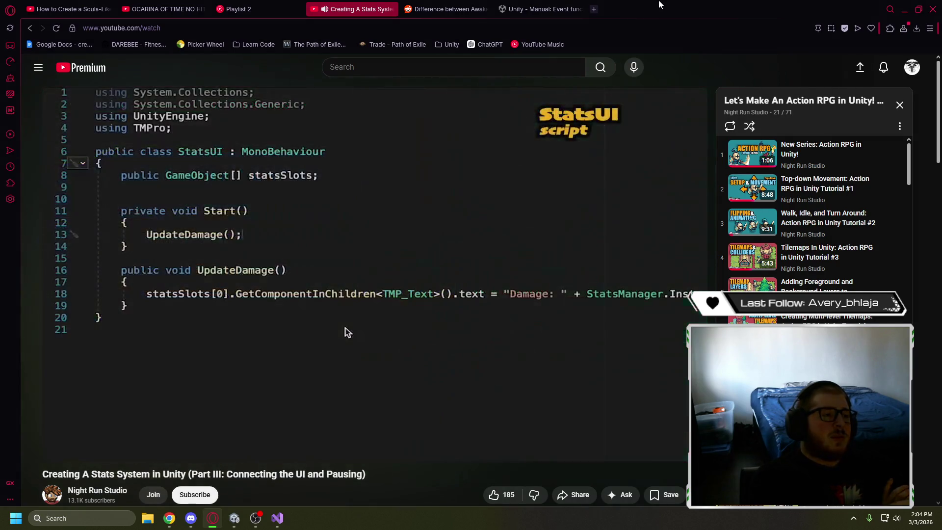
pyautogui.click(346, 328)
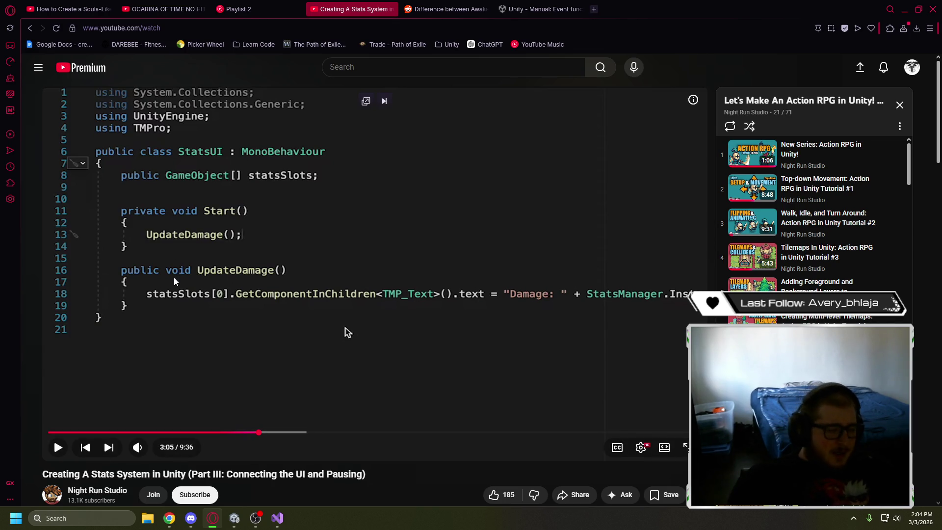
# Briefly show Visual Studio, minimize it, and switch to the Unity editor
pyautogui.moveTo(283, 525)
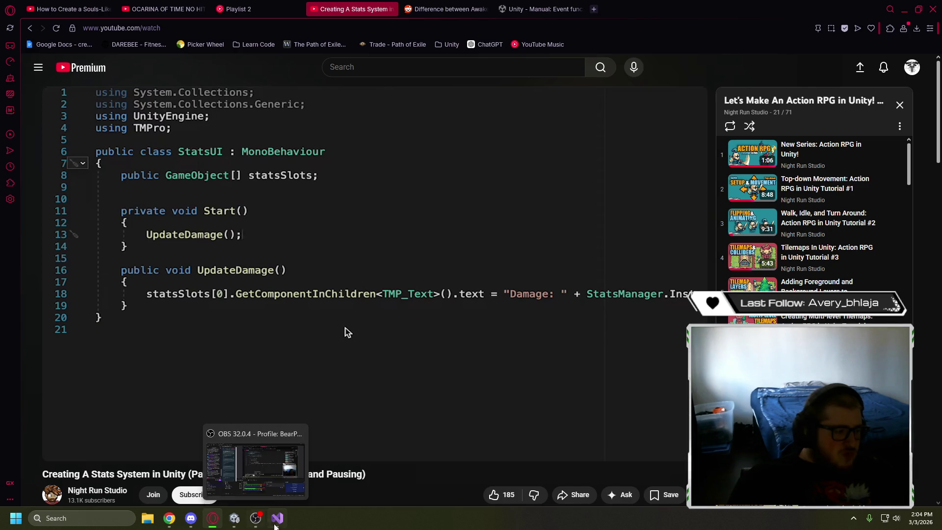
pyautogui.click(277, 523)
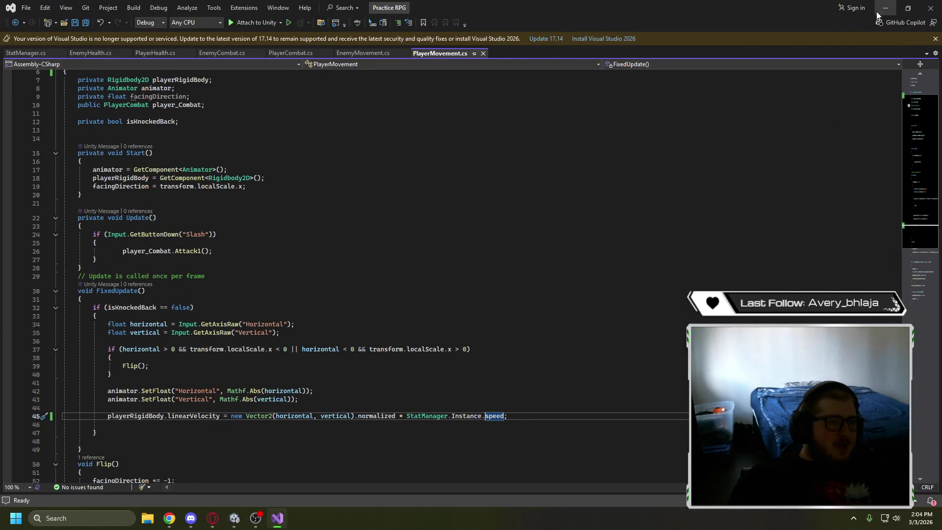
pyautogui.click(885, 8)
pyautogui.moveTo(234, 518)
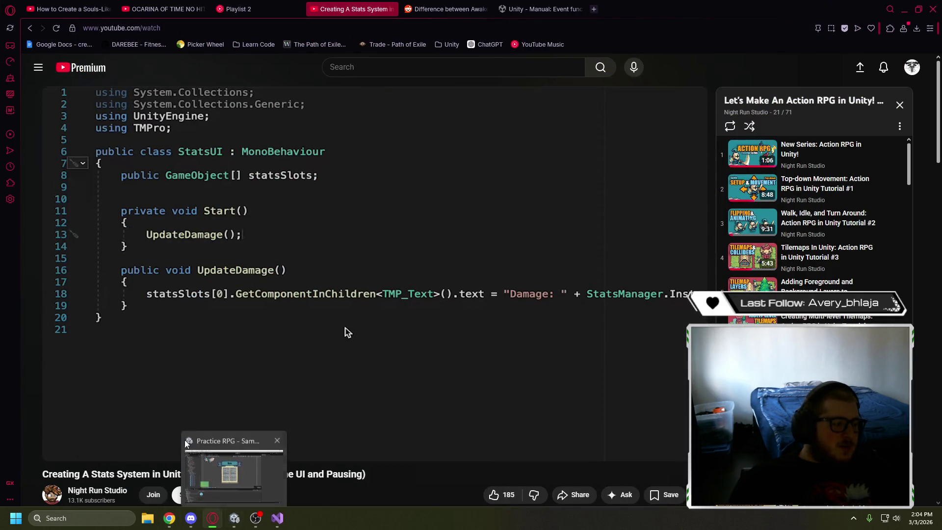
pyautogui.click(254, 479)
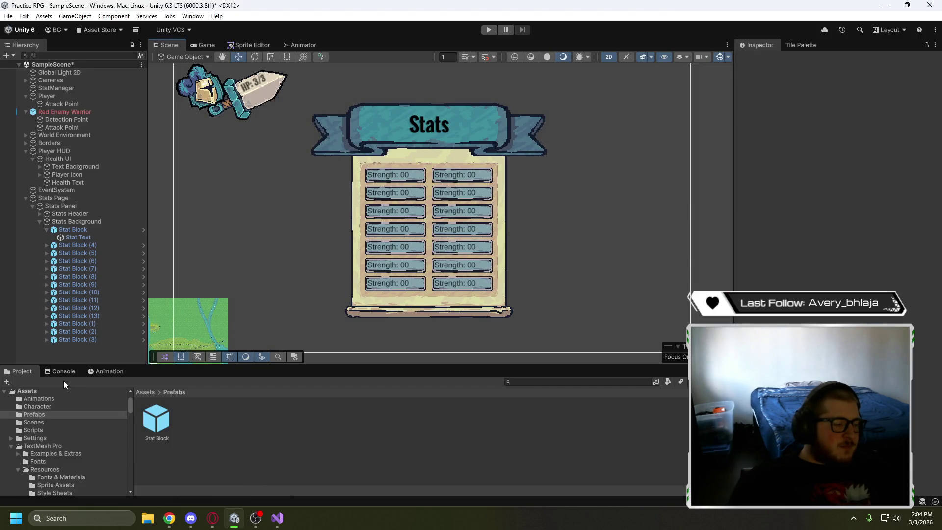
# Browse the Scripts folder in the Project panel, then return to the paused tutorial
pyautogui.click(45, 430)
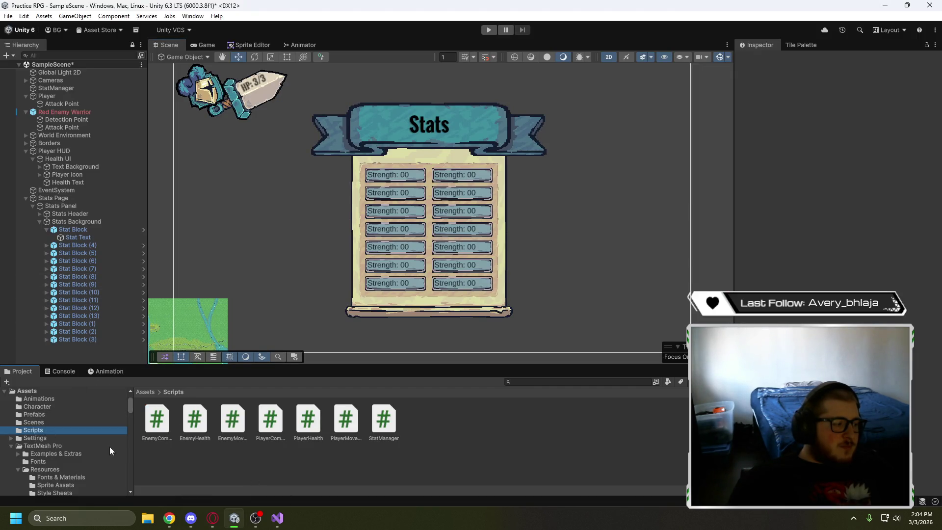
pyautogui.rightClick(429, 432)
pyautogui.click(511, 460)
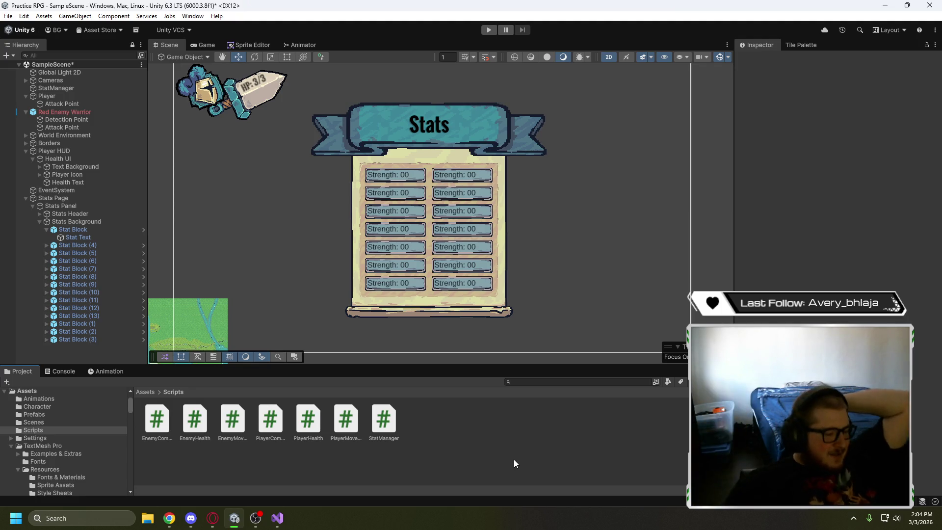
pyautogui.click(207, 523)
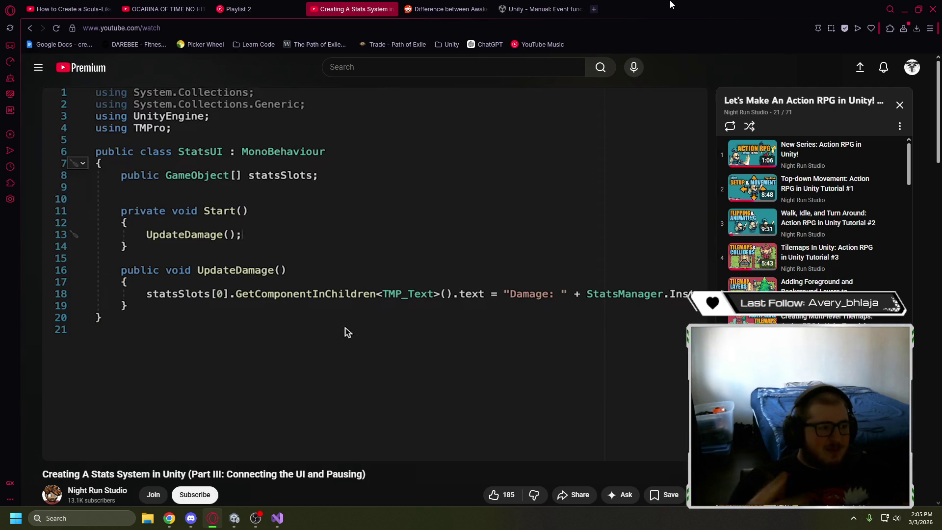
# Bring Visual Studio to the front and open the StatManager.cs script
pyautogui.moveTo(505, 190)
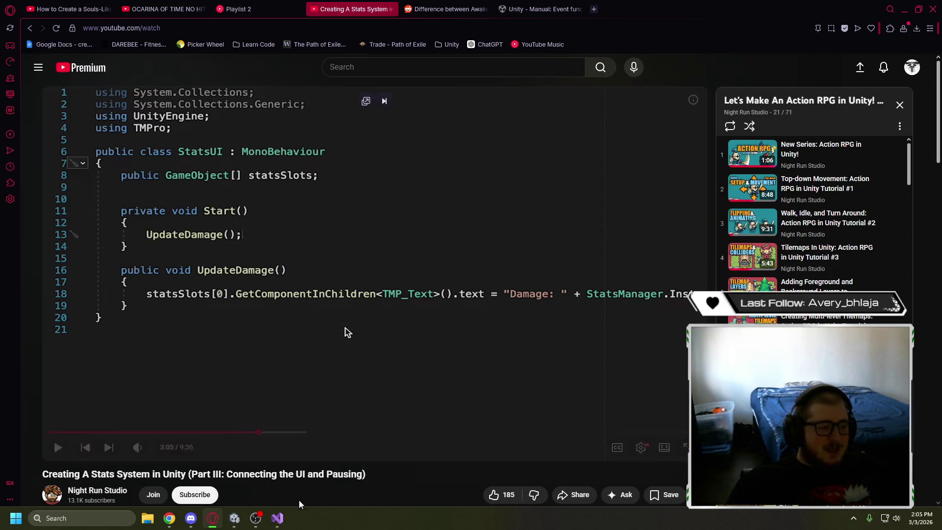
pyautogui.click(276, 524)
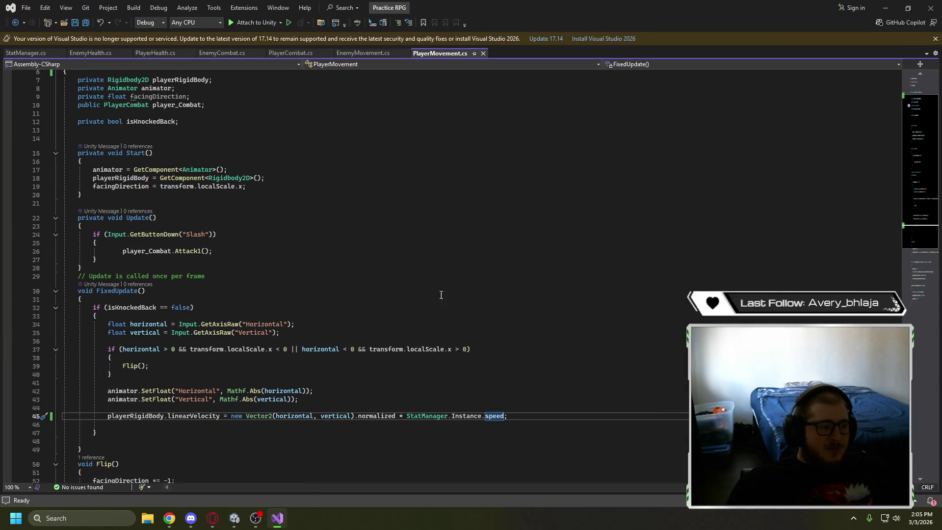
pyautogui.click(212, 517)
pyautogui.hotkey('alt', 'Tab')
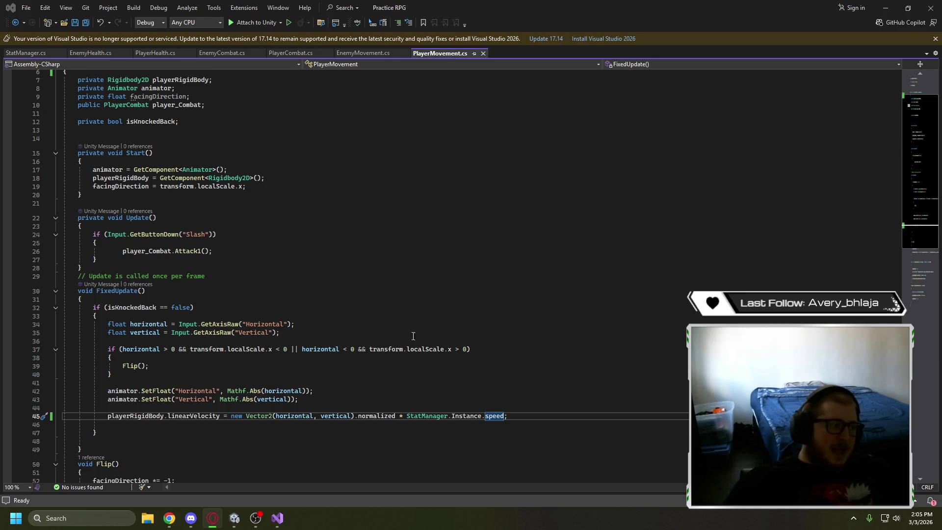
pyautogui.click(29, 54)
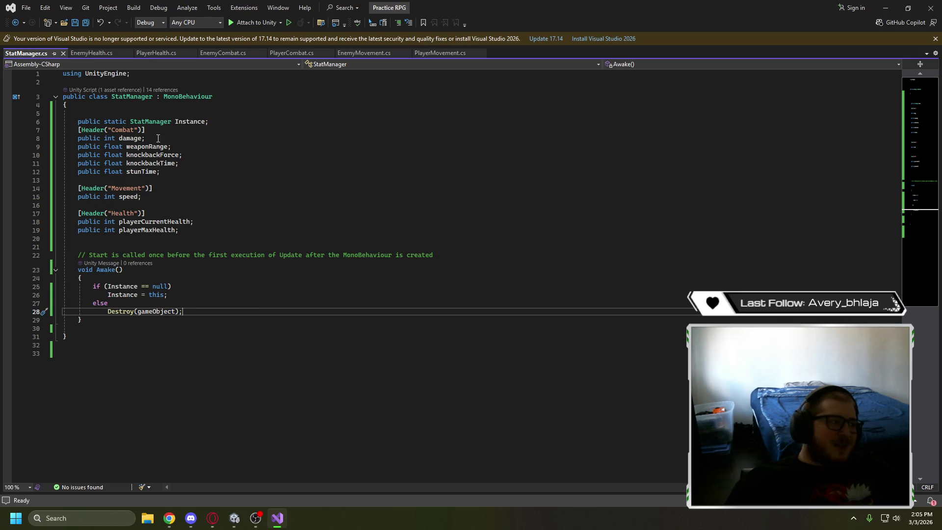
# Review StatManager's Combat, Movement and Health stat fields and its Awake method
pyautogui.moveTo(79, 239)
pyautogui.mouseDown()
pyautogui.moveTo(89, 138)
pyautogui.moveTo(79, 129)
pyautogui.mouseUp()
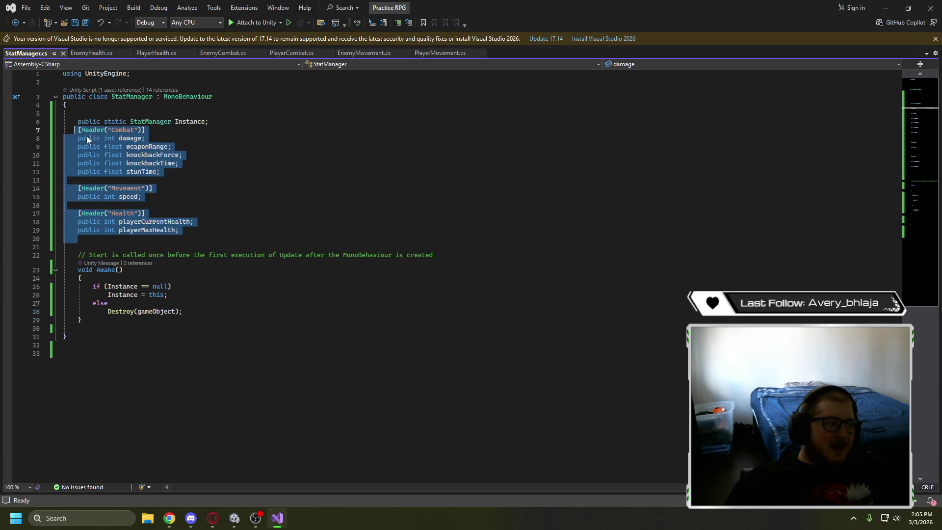
pyautogui.click(211, 222)
pyautogui.moveTo(208, 238)
pyautogui.mouseDown()
pyautogui.moveTo(93, 179)
pyautogui.moveTo(78, 121)
pyautogui.mouseUp()
pyautogui.click(201, 172)
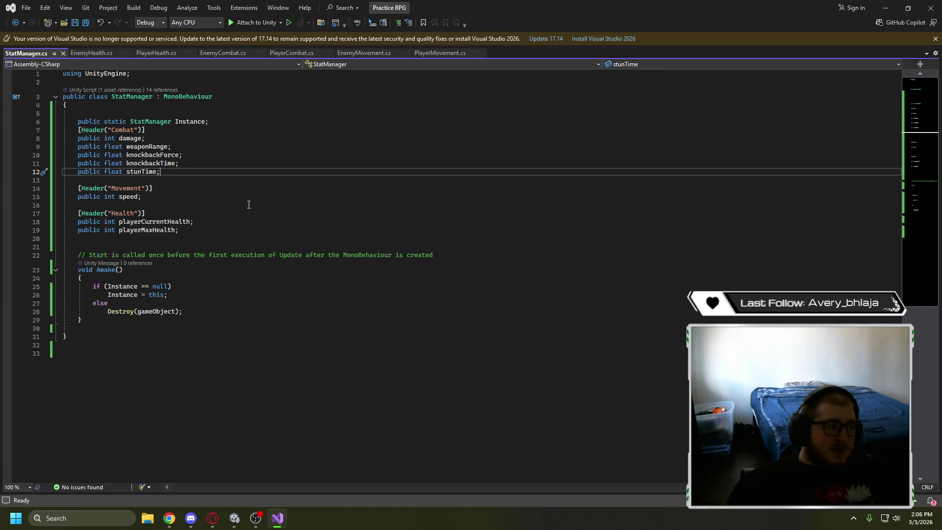
pyautogui.moveTo(201, 320); pyautogui.dragTo(77, 269)
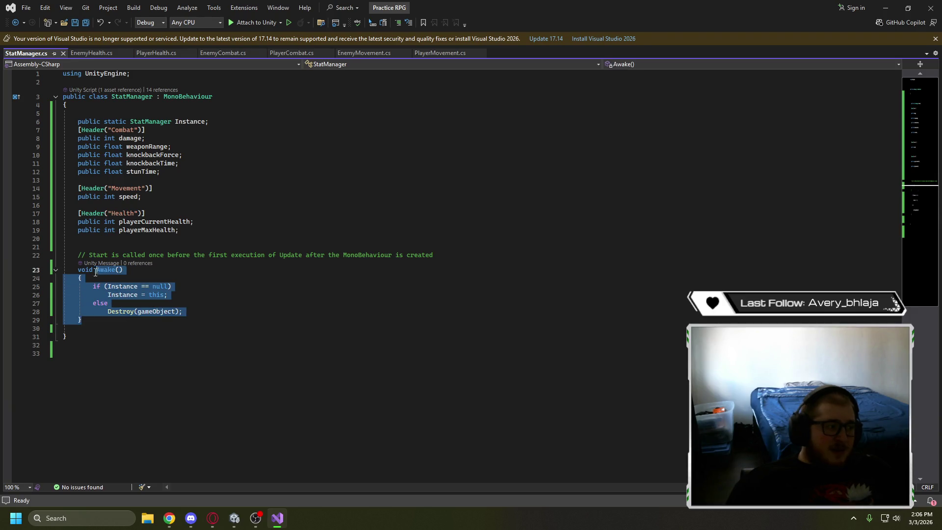
pyautogui.click(246, 298)
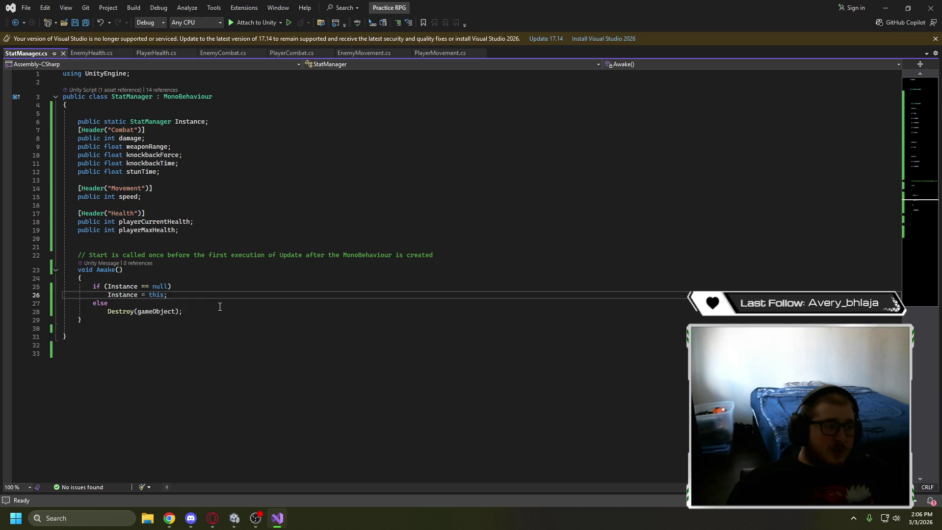
# Start a new line below Awake's closing brace beginning with 'private'
pyautogui.click(240, 328)
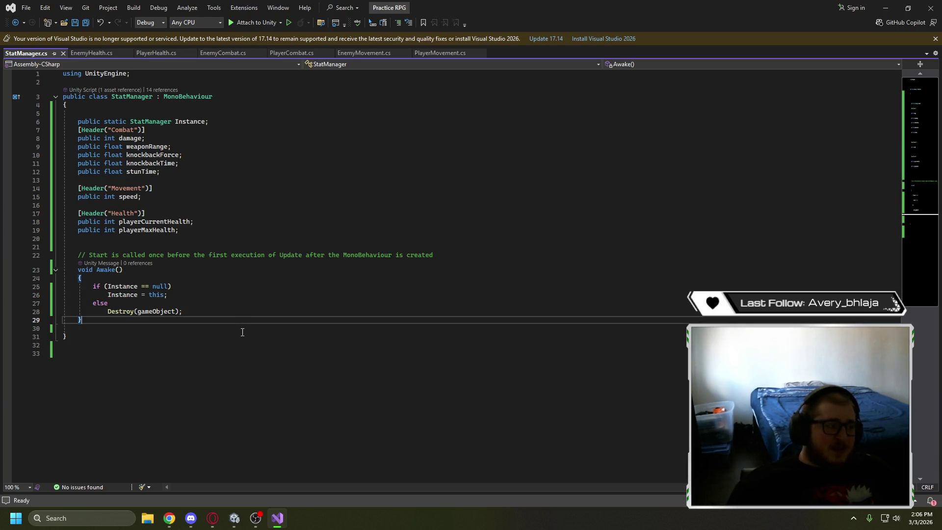
pyautogui.click(258, 337)
pyautogui.click(264, 318)
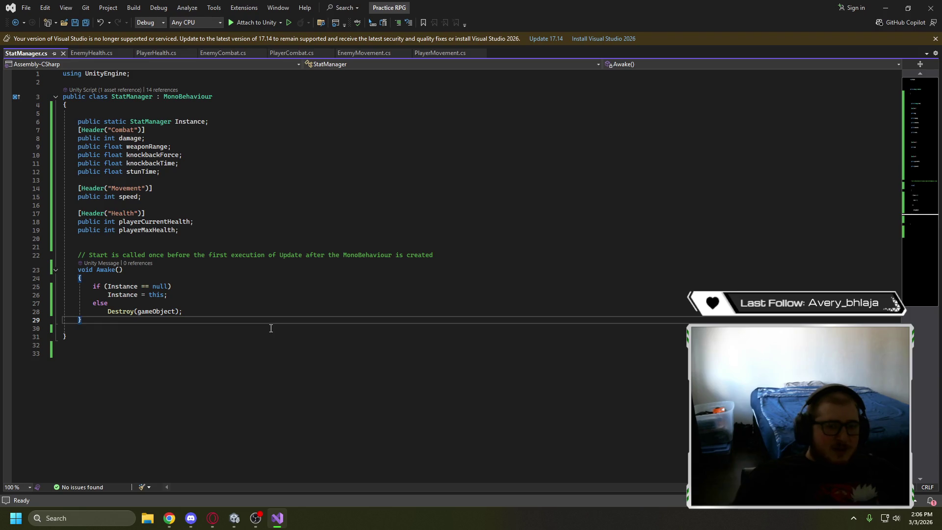
pyautogui.press('Return')
pyautogui.press('Return')
pyautogui.write('\\')
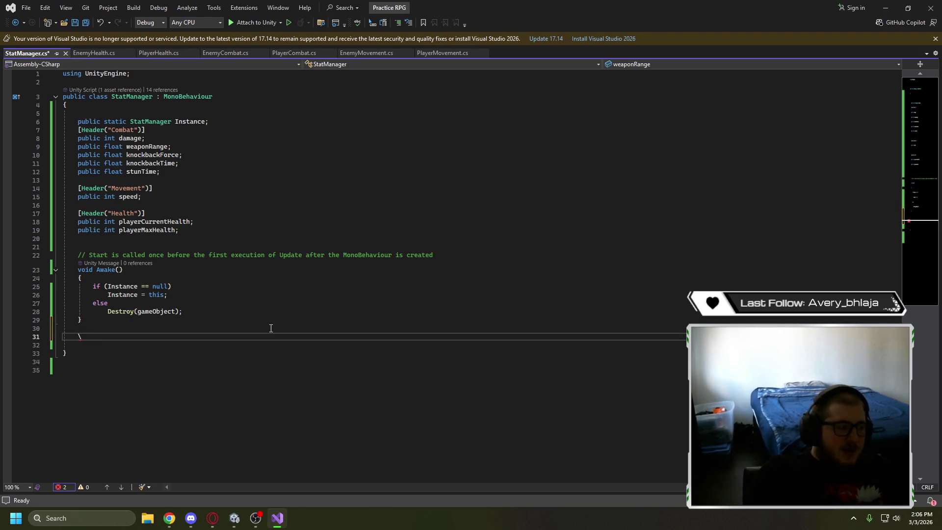
pyautogui.press('BackSpace')
pyautogui.write('private')
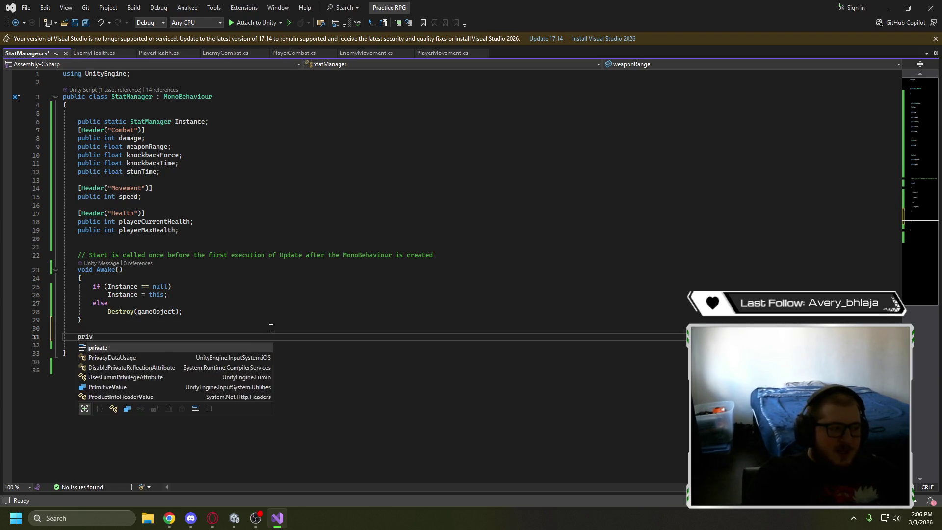